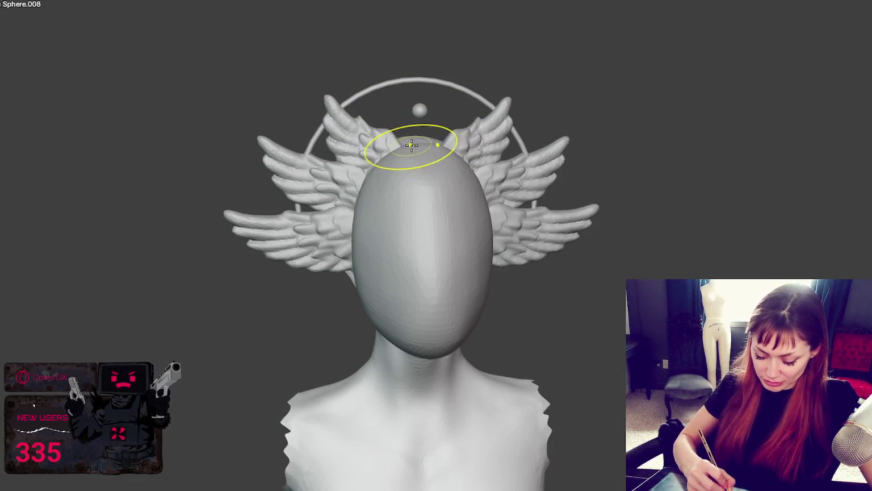
# Narrow the top of the head covering and reshape both sides symmetrically with Grab/Smooth
pyautogui.moveTo(411, 145); pyautogui.dragTo(424, 170, button='middle')
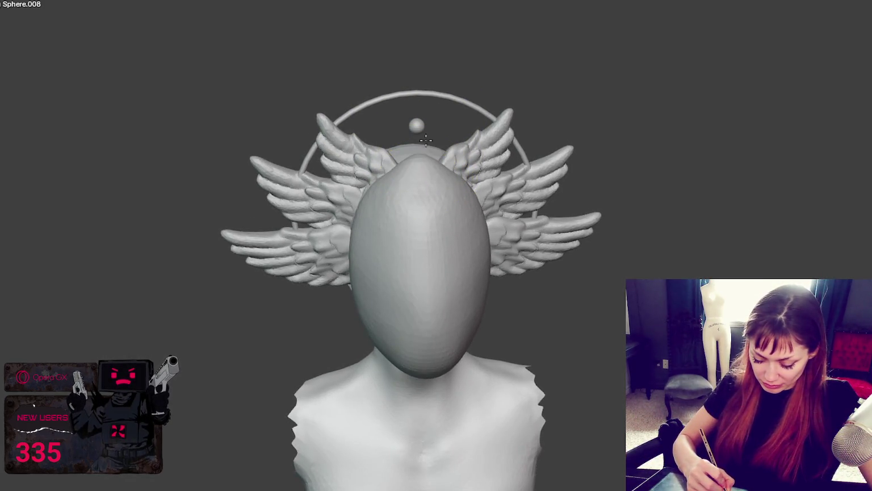
pyautogui.moveTo(426, 139); pyautogui.dragTo(454, 182)
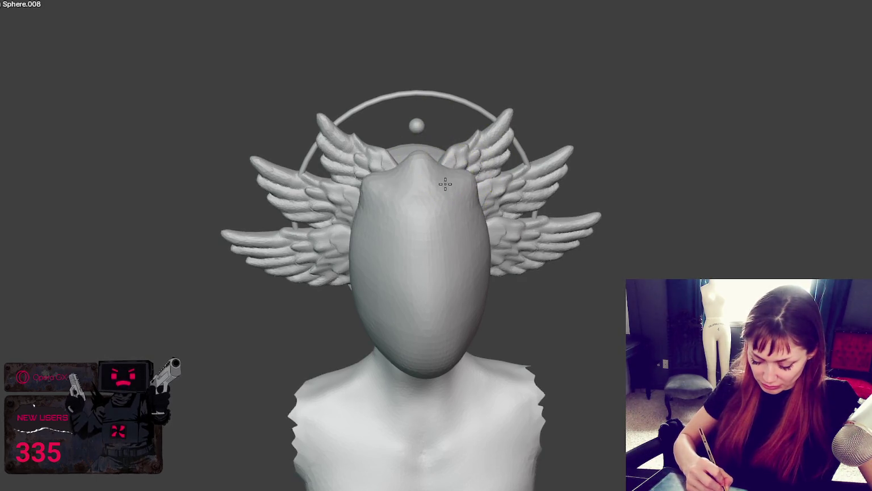
pyautogui.moveTo(445, 183); pyautogui.dragTo(460, 185, button='middle')
pyautogui.moveTo(473, 199)
pyautogui.mouseDown()
pyautogui.moveTo(480, 182)
pyautogui.moveTo(468, 194)
pyautogui.moveTo(483, 205)
pyautogui.moveTo(481, 232)
pyautogui.moveTo(497, 243)
pyautogui.moveTo(473, 230)
pyautogui.moveTo(481, 200)
pyautogui.moveTo(476, 212)
pyautogui.moveTo(496, 263)
pyautogui.moveTo(452, 290)
pyautogui.mouseUp()
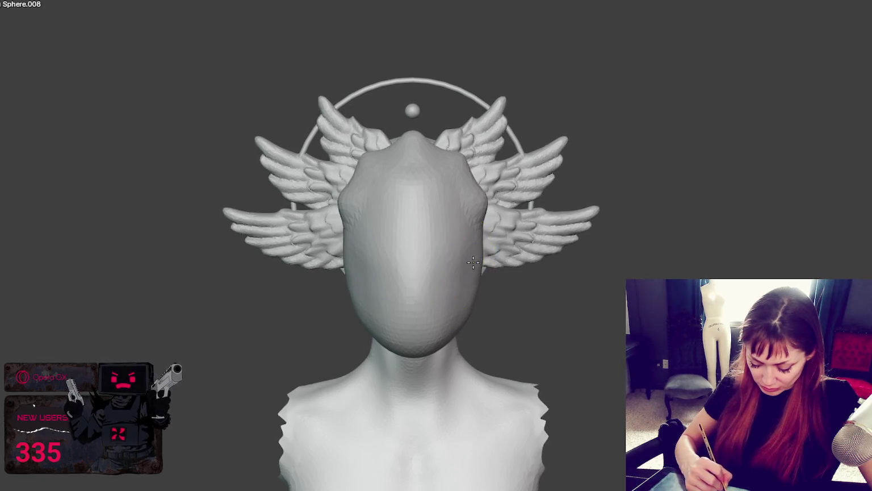
pyautogui.moveTo(477, 273)
pyautogui.mouseDown()
pyautogui.moveTo(486, 225)
pyautogui.moveTo(473, 208)
pyautogui.moveTo(505, 175)
pyautogui.mouseUp()
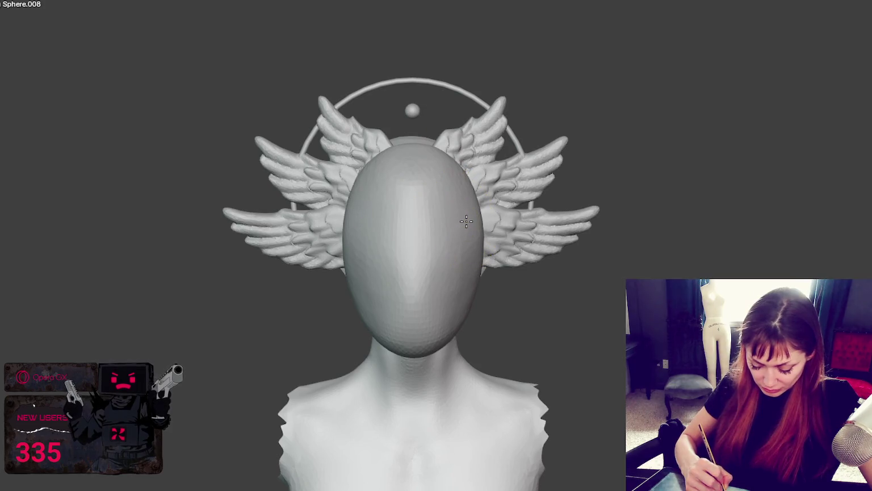
# Show the sculpt dark with its dense mesh wireframe overlay visible
pyautogui.moveTo(458, 233)
pyautogui.mouseDown(button='middle')
pyautogui.moveTo(494, 227)
pyautogui.moveTo(448, 221)
pyautogui.moveTo(490, 214)
pyautogui.mouseUp(button='middle')
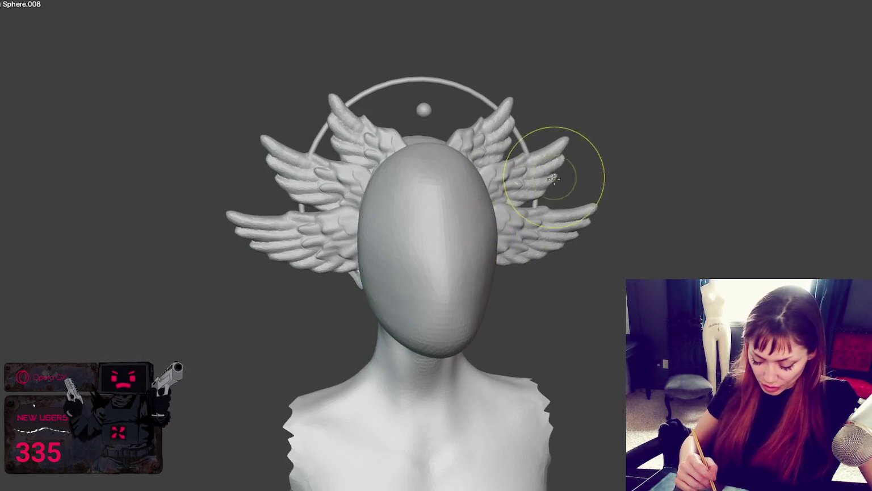
pyautogui.hotkey('ctrl', 'i')
pyautogui.moveTo(510, 204)
pyautogui.mouseDown(button='middle')
pyautogui.moveTo(642, 233)
pyautogui.moveTo(578, 226)
pyautogui.mouseUp(button='middle')
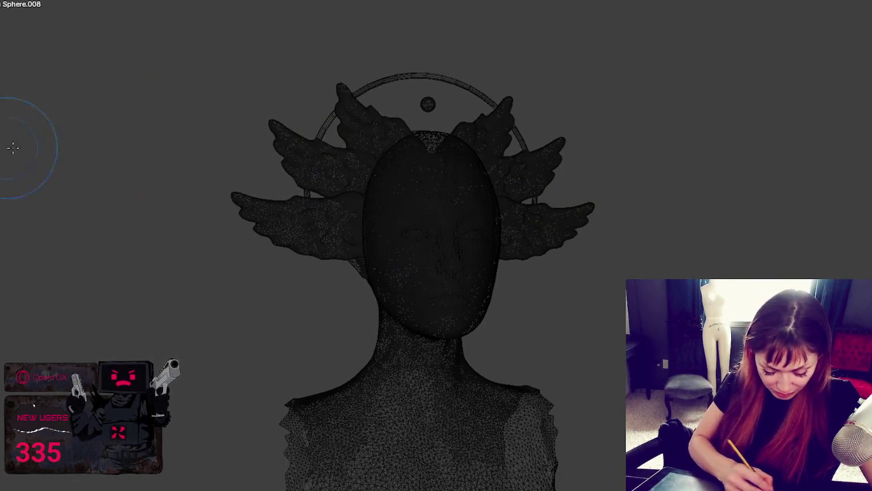
# Carve and open both eye areas symmetrically with X-mirror on
pyautogui.moveTo(452, 255)
pyautogui.mouseDown(button='middle')
pyautogui.moveTo(400, 263)
pyautogui.moveTo(450, 273)
pyautogui.moveTo(444, 264)
pyautogui.moveTo(484, 250)
pyautogui.mouseUp(button='middle')
pyautogui.moveTo(463, 254); pyautogui.dragTo(465, 241)
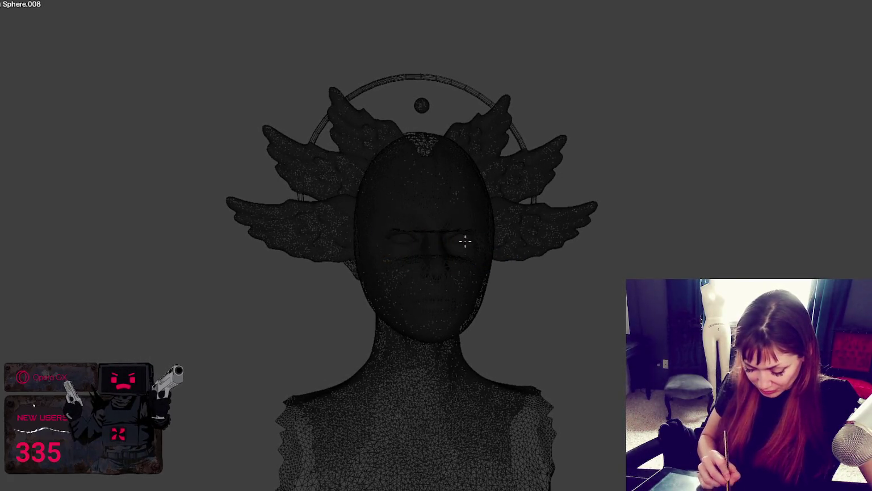
pyautogui.moveTo(476, 258); pyautogui.dragTo(483, 250, button='middle')
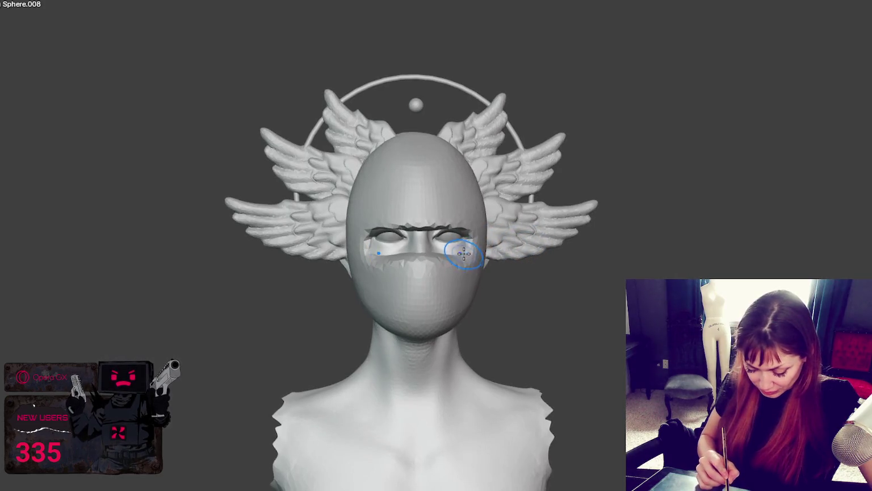
pyautogui.moveTo(459, 236)
pyautogui.mouseDown()
pyautogui.moveTo(445, 223)
pyautogui.moveTo(469, 245)
pyautogui.mouseUp()
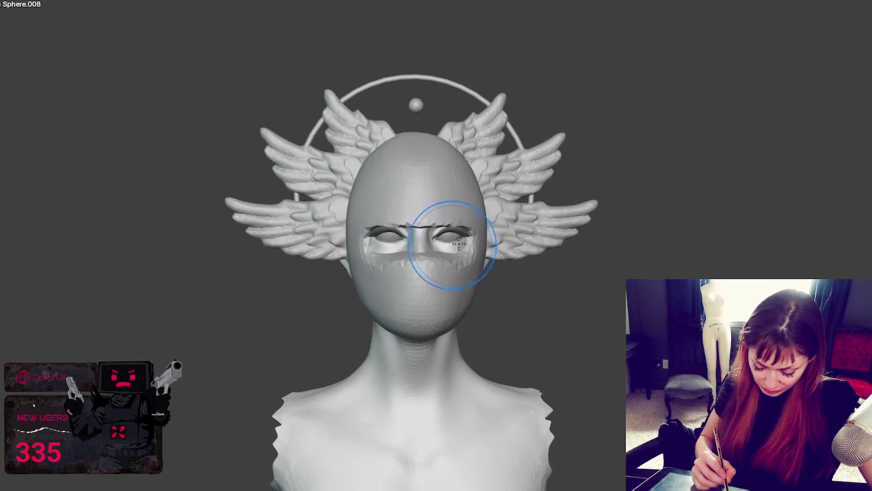
pyautogui.scroll(2, 462, 219)
# Define the brow crease and smooth under, between and around both eyes
pyautogui.moveTo(429, 229)
pyautogui.mouseDown()
pyautogui.moveTo(457, 205)
pyautogui.moveTo(369, 213)
pyautogui.mouseUp()
pyautogui.moveTo(443, 248)
pyautogui.keyDown('shift'); pyautogui.mouseDown()
pyautogui.moveTo(432, 247)
pyautogui.moveTo(461, 273)
pyautogui.moveTo(414, 267)
pyautogui.mouseUp(); pyautogui.keyUp('shift')
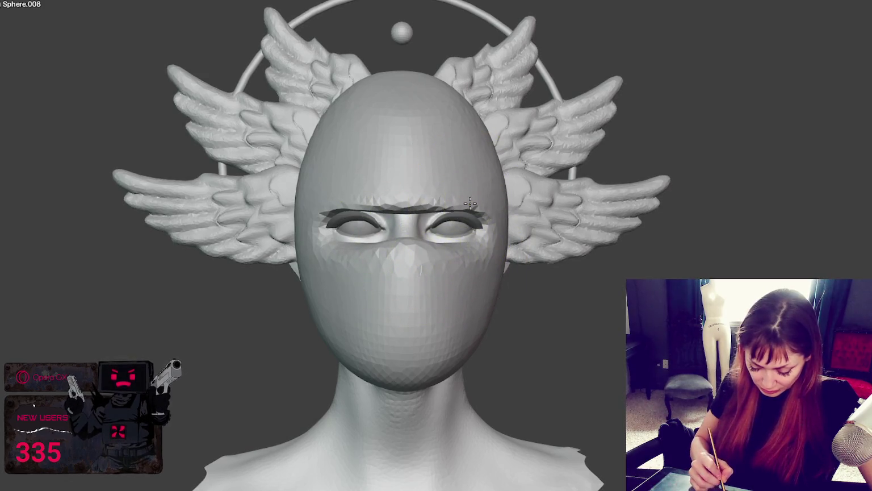
pyautogui.keyDown('shift'); pyautogui.moveTo(470, 203); pyautogui.dragTo(444, 273); pyautogui.keyUp('shift')
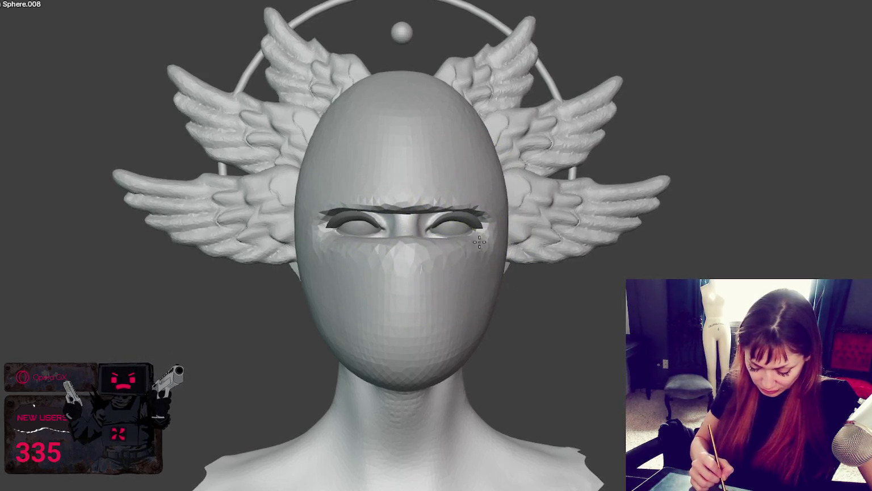
pyautogui.keyDown('shift'); pyautogui.moveTo(472, 246); pyautogui.dragTo(390, 249); pyautogui.keyUp('shift')
pyautogui.moveTo(389, 249)
pyautogui.mouseDown(button='middle')
pyautogui.moveTo(686, 263)
pyautogui.moveTo(649, 247)
pyautogui.mouseUp(button='middle')
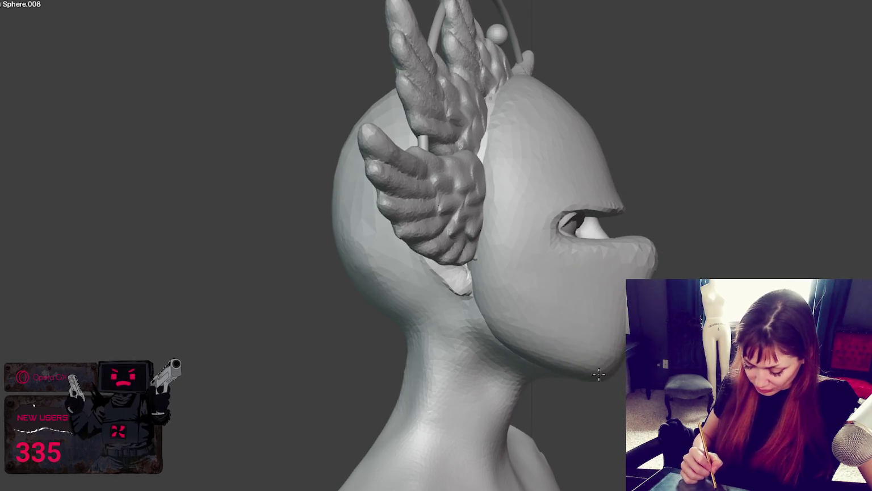
# Sculpt a pronounced brow overhang above the eyes
pyautogui.moveTo(596, 283); pyautogui.dragTo(618, 209)
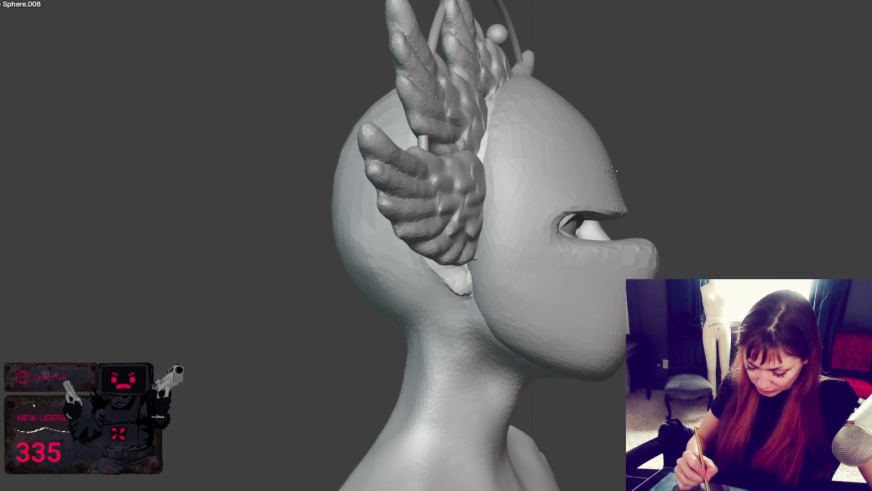
pyautogui.moveTo(615, 172); pyautogui.dragTo(499, 188, button='middle')
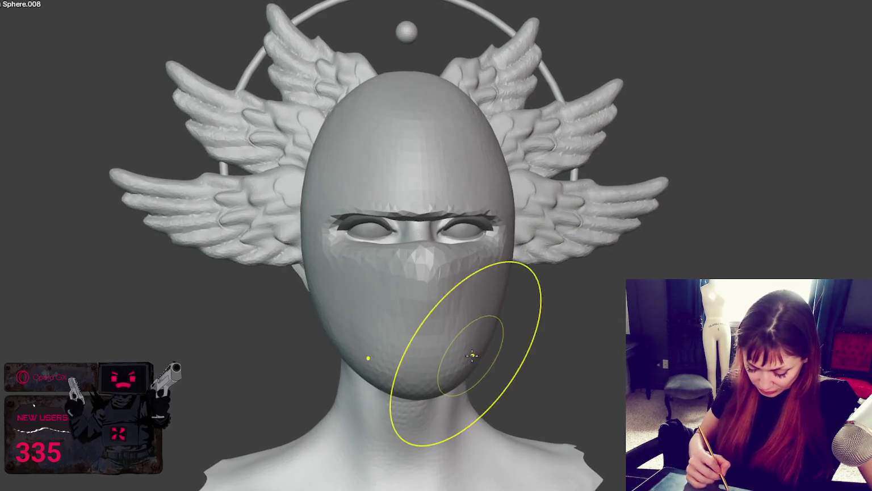
pyautogui.moveTo(432, 361); pyautogui.dragTo(458, 344, button='middle')
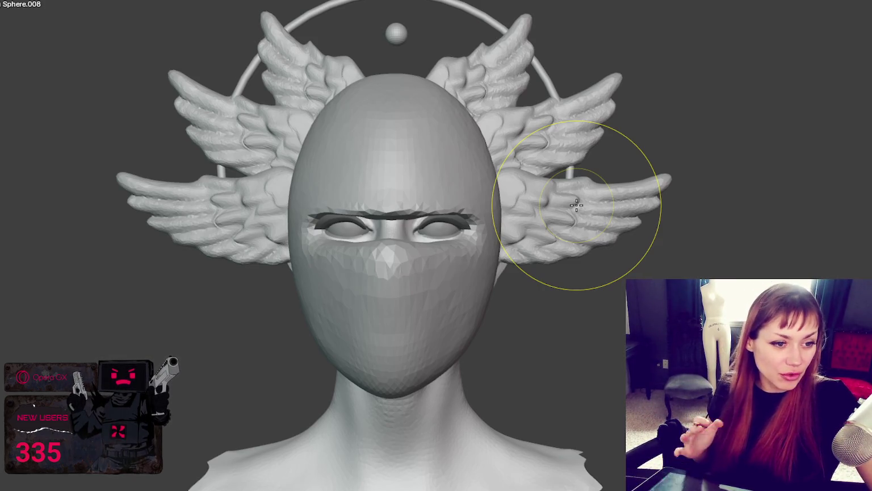
pyautogui.press('KP_1')
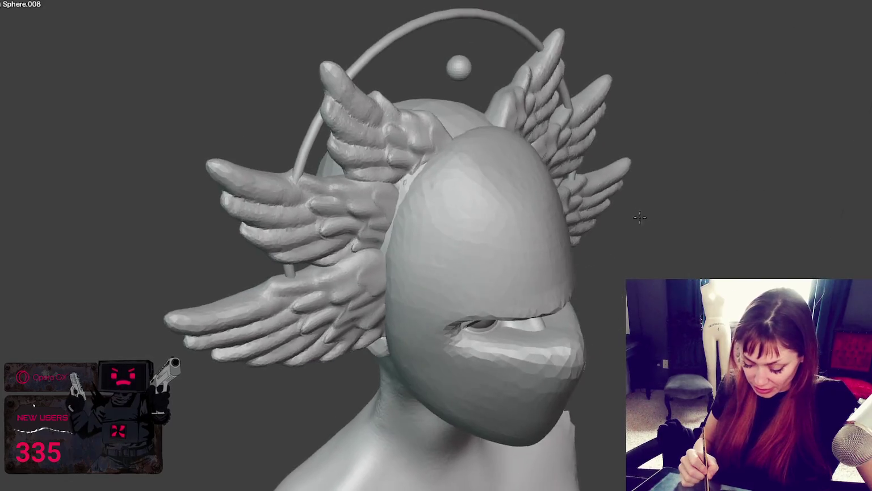
pyautogui.moveTo(590, 196)
pyautogui.mouseDown(button='middle')
pyautogui.moveTo(536, 195)
pyautogui.moveTo(410, 316)
pyautogui.mouseUp(button='middle')
# Refine the nose, smooth the lower face, and reshape the nose bridge between the eyes
pyautogui.moveTo(410, 317)
pyautogui.mouseDown()
pyautogui.moveTo(398, 311)
pyautogui.moveTo(467, 272)
pyautogui.mouseUp()
pyautogui.moveTo(467, 273); pyautogui.dragTo(415, 292, button='middle')
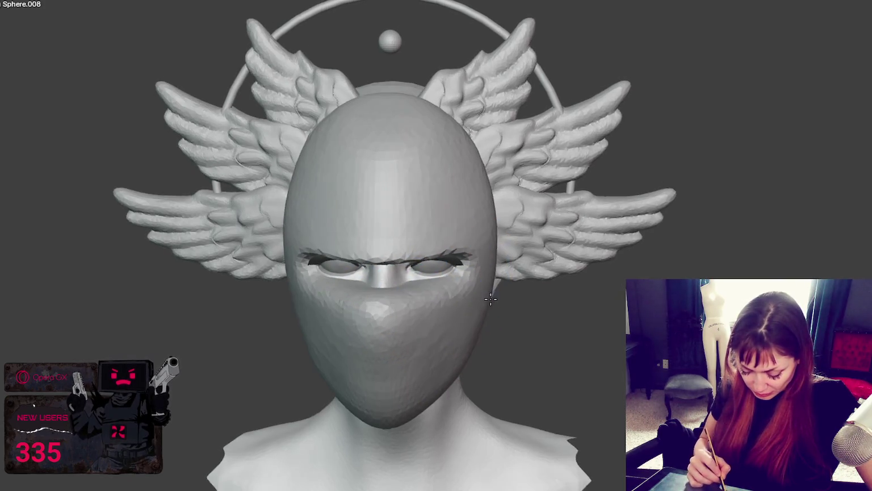
pyautogui.moveTo(414, 291)
pyautogui.mouseDown()
pyautogui.moveTo(400, 274)
pyautogui.moveTo(408, 272)
pyautogui.moveTo(414, 291)
pyautogui.moveTo(418, 283)
pyautogui.moveTo(407, 278)
pyautogui.mouseUp()
pyautogui.moveTo(407, 278); pyautogui.dragTo(419, 292, button='middle')
pyautogui.moveTo(419, 292)
pyautogui.mouseDown()
pyautogui.moveTo(448, 301)
pyautogui.moveTo(415, 278)
pyautogui.mouseUp()
# Sculpt the upper eyelid crease across the eye
pyautogui.moveTo(448, 276); pyautogui.dragTo(568, 274, button='middle')
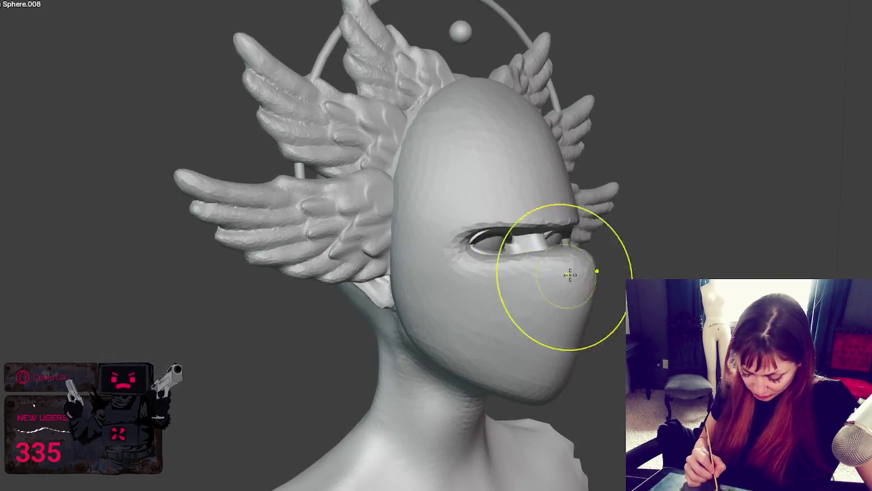
pyautogui.moveTo(508, 223)
pyautogui.mouseDown()
pyautogui.moveTo(485, 226)
pyautogui.moveTo(493, 233)
pyautogui.mouseUp()
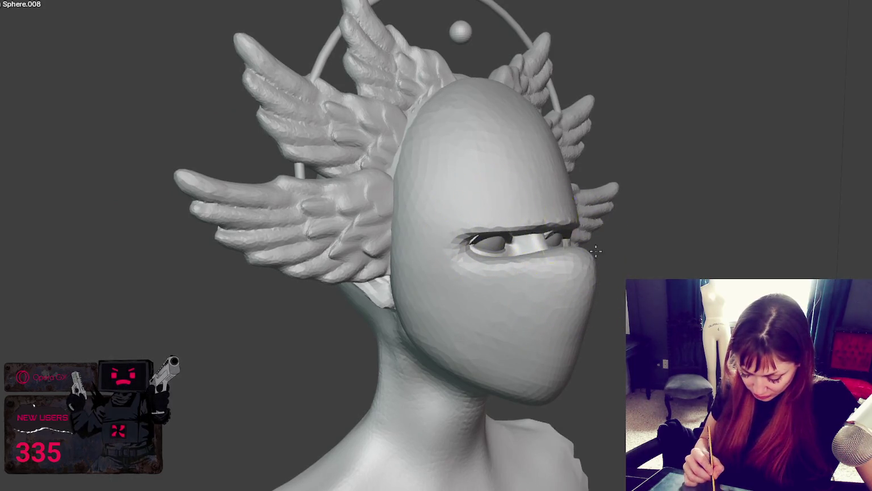
pyautogui.moveTo(595, 250); pyautogui.dragTo(642, 263, button='middle')
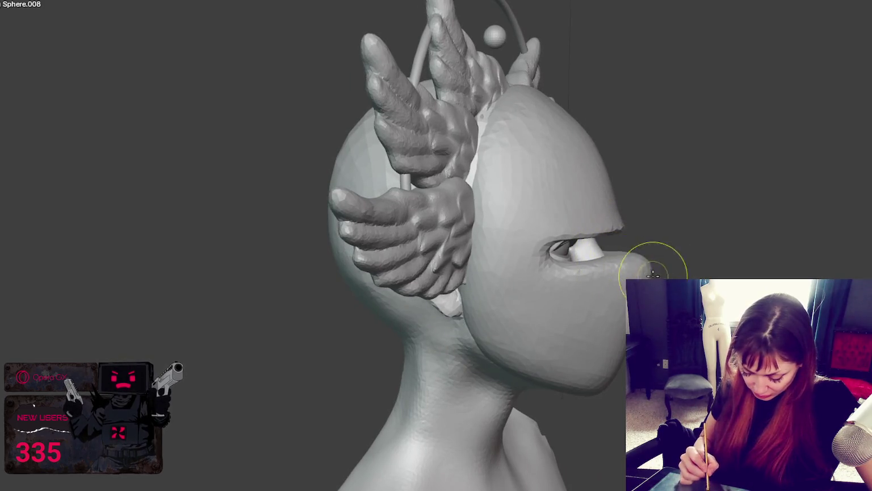
pyautogui.moveTo(640, 254); pyautogui.dragTo(660, 256, button='middle')
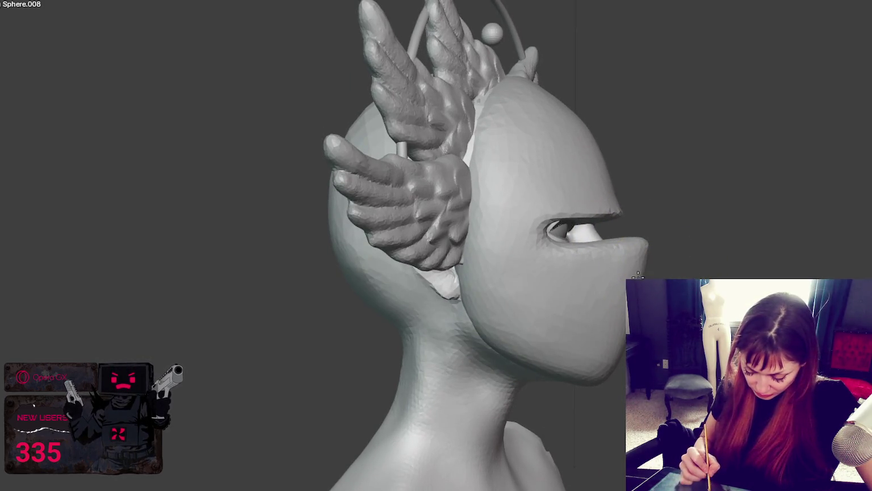
# Sculpt the upper forehead symmetrically and check the chin from front and below
pyautogui.press('KP_1')
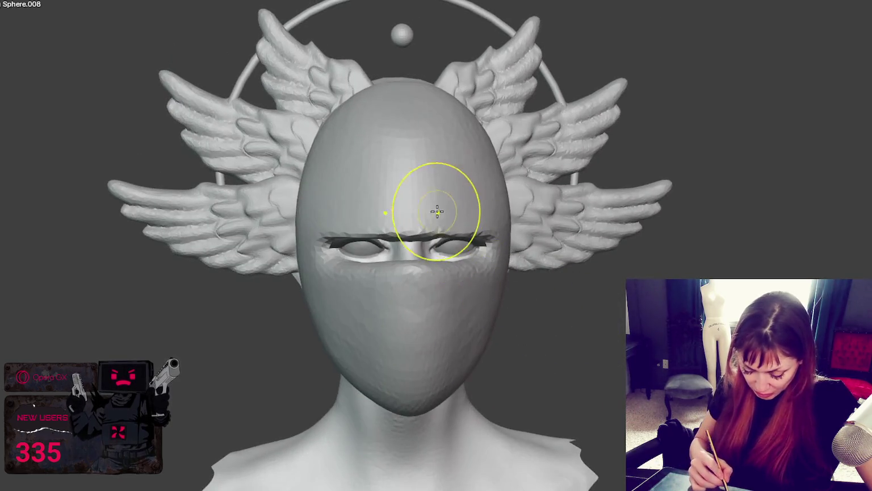
pyautogui.moveTo(477, 136); pyautogui.dragTo(467, 133)
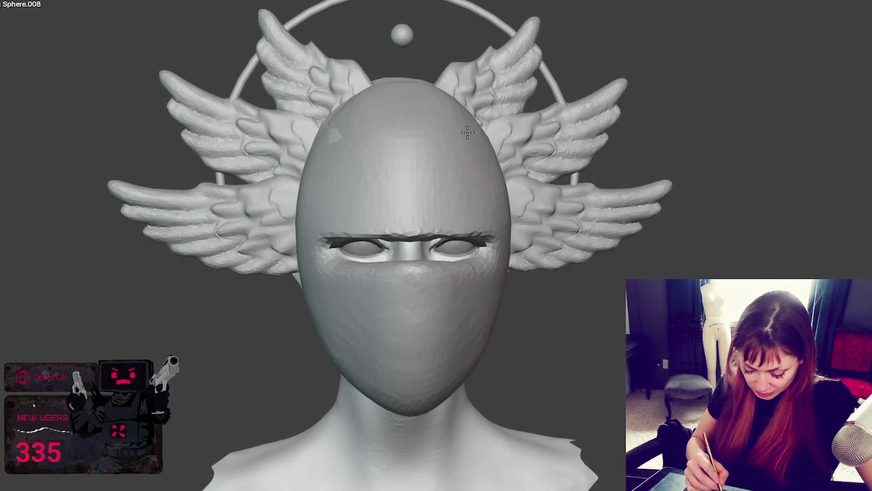
pyautogui.moveTo(487, 117); pyautogui.dragTo(496, 156, button='middle')
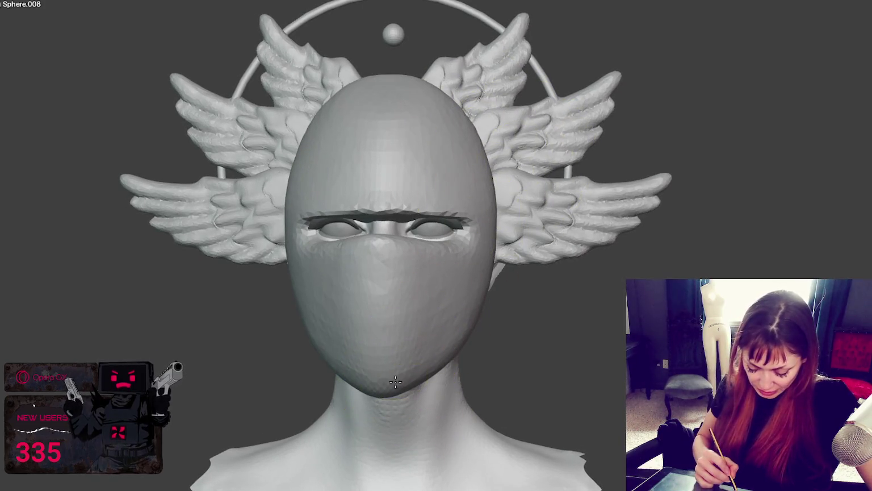
pyautogui.press('KP_1')
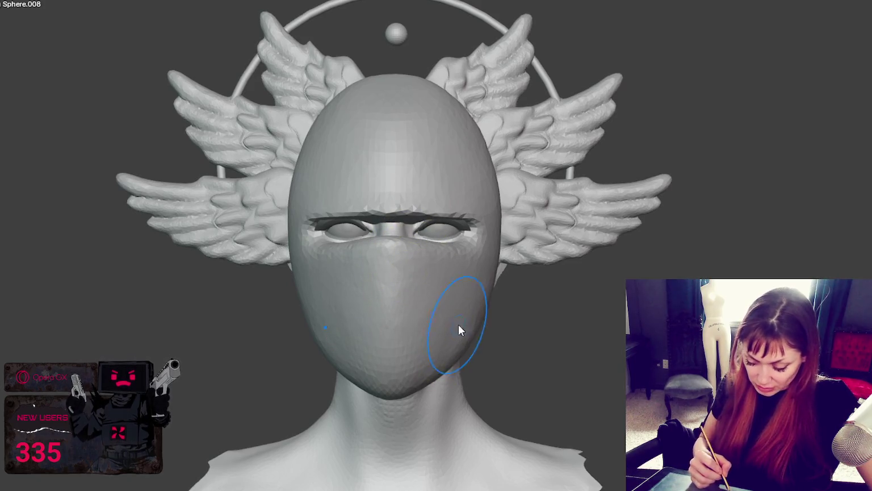
pyautogui.moveTo(457, 325); pyautogui.dragTo(435, 271, button='middle')
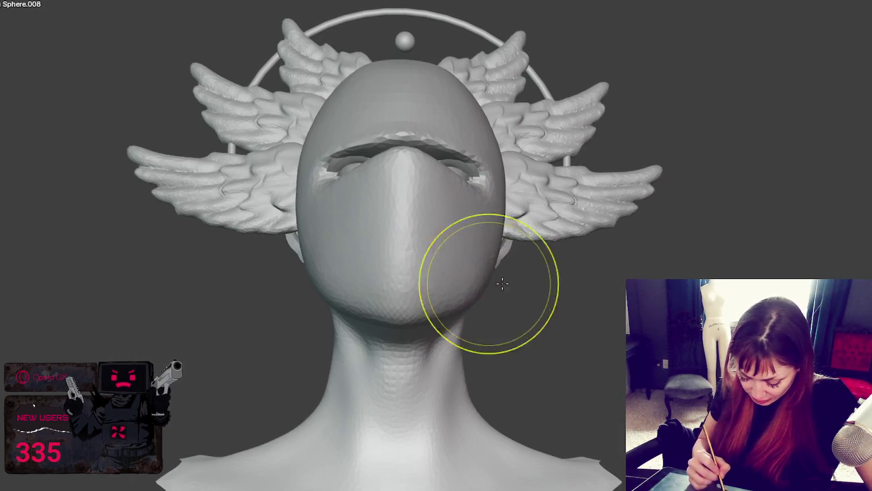
pyautogui.moveTo(474, 292)
pyautogui.mouseDown(button='middle')
pyautogui.moveTo(454, 306)
pyautogui.moveTo(479, 317)
pyautogui.mouseUp(button='middle')
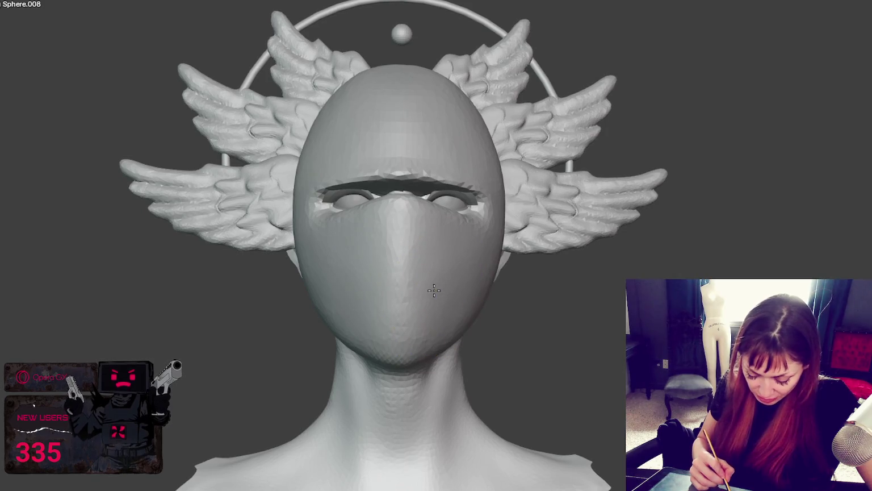
pyautogui.moveTo(446, 280)
pyautogui.mouseDown(button='middle')
pyautogui.moveTo(565, 288)
pyautogui.moveTo(597, 250)
pyautogui.mouseUp(button='middle')
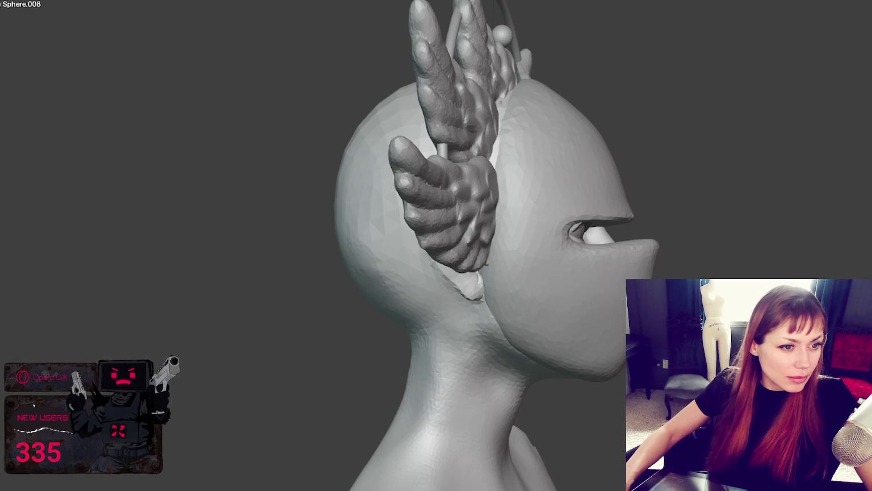
pyautogui.moveTo(240, 288)
pyautogui.mouseDown(button='middle')
pyautogui.moveTo(545, 199)
pyautogui.moveTo(539, 222)
pyautogui.mouseUp(button='middle')
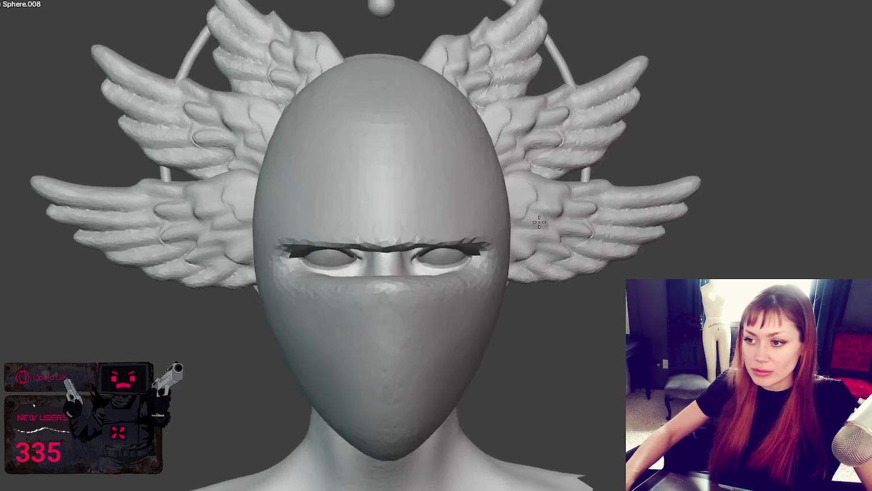
# Undo the jagged brow stroke to restore a smooth brow edge
pyautogui.scroll(3, 539, 222)
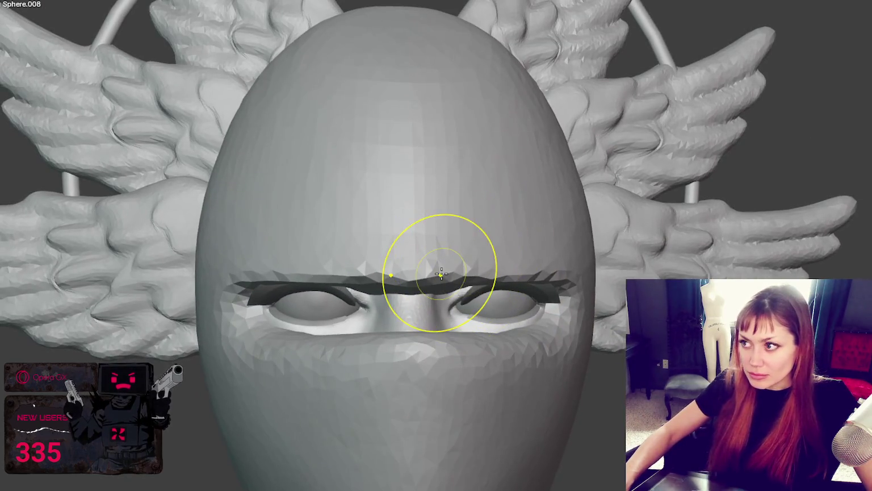
pyautogui.press('ctrl')
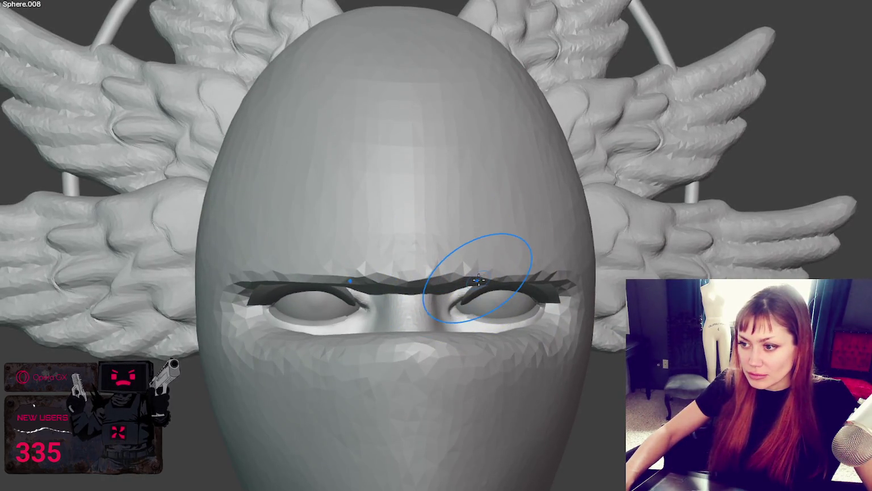
pyautogui.hotkey('ctrl', 'z')
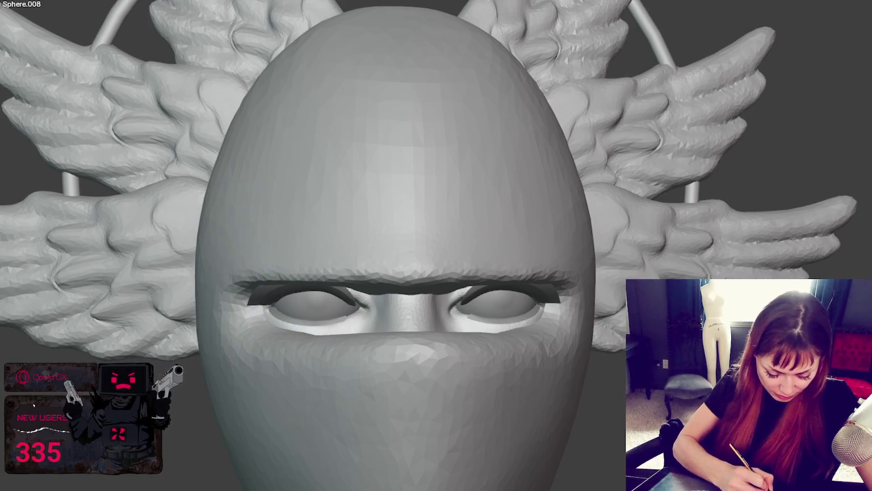
# Reshape the left and right outer brow ends with mirrored strokes
pyautogui.moveTo(253, 302)
pyautogui.mouseDown()
pyautogui.moveTo(260, 292)
pyautogui.moveTo(252, 310)
pyautogui.moveTo(237, 284)
pyautogui.mouseUp()
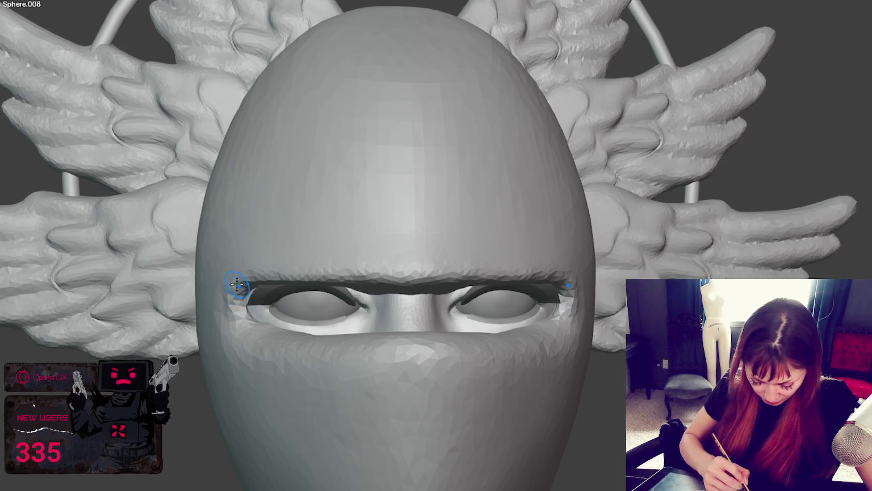
pyautogui.moveTo(565, 292)
pyautogui.mouseDown()
pyautogui.moveTo(571, 299)
pyautogui.moveTo(561, 295)
pyautogui.moveTo(555, 331)
pyautogui.moveTo(565, 321)
pyautogui.mouseUp()
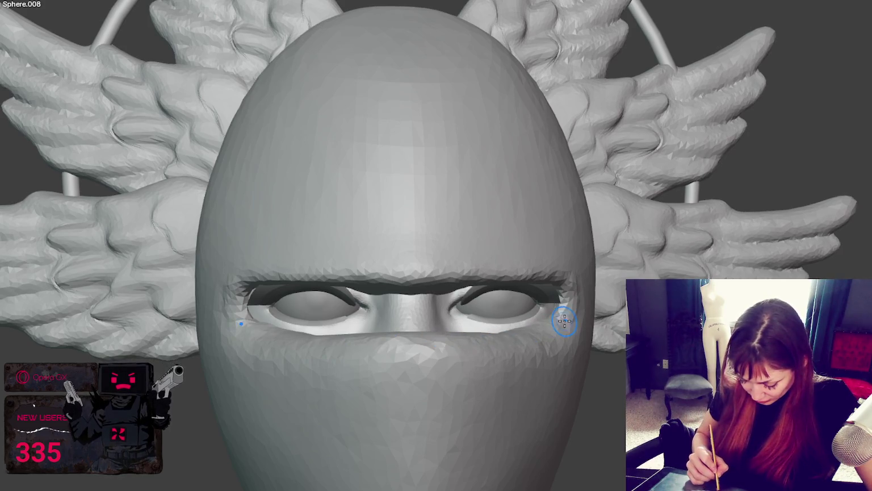
pyautogui.moveTo(565, 321); pyautogui.dragTo(511, 386, button='middle')
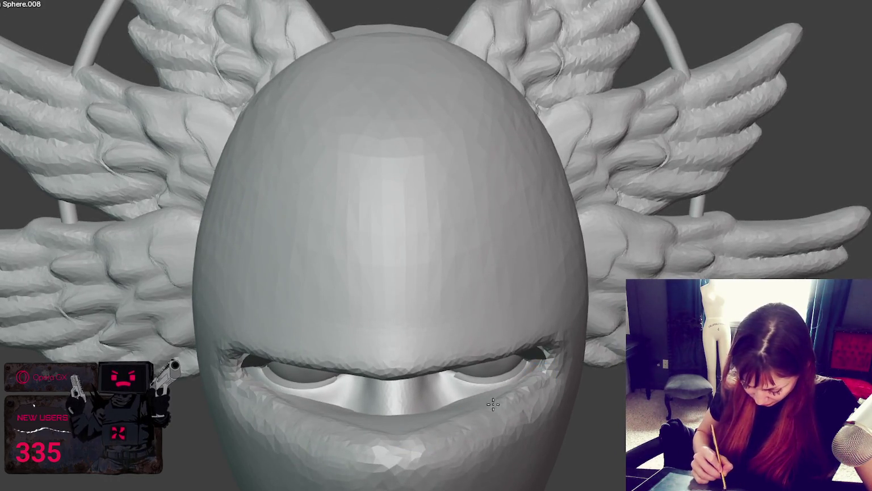
# Sculpt the mask rim and lower face under both eyes with mirrored strokes
pyautogui.moveTo(522, 389); pyautogui.dragTo(519, 434, button='middle')
pyautogui.moveTo(519, 434); pyautogui.dragTo(542, 423)
pyautogui.moveTo(483, 454)
pyautogui.mouseDown()
pyautogui.moveTo(539, 421)
pyautogui.moveTo(489, 455)
pyautogui.mouseUp()
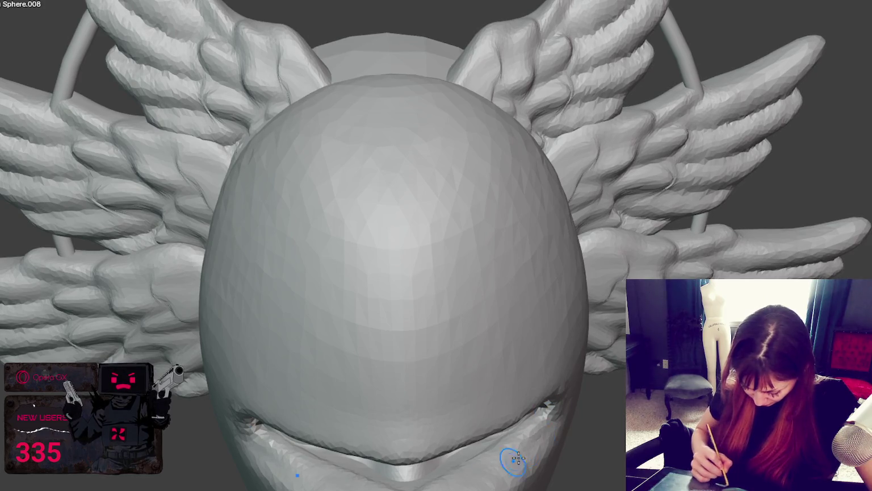
pyautogui.moveTo(553, 423); pyautogui.dragTo(509, 474)
pyautogui.moveTo(561, 418); pyautogui.dragTo(408, 467)
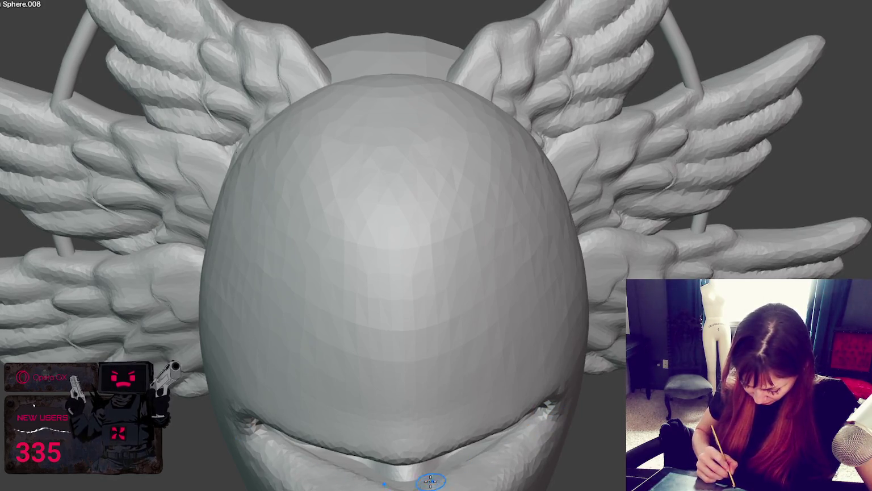
pyautogui.moveTo(502, 425); pyautogui.dragTo(454, 425, button='middle')
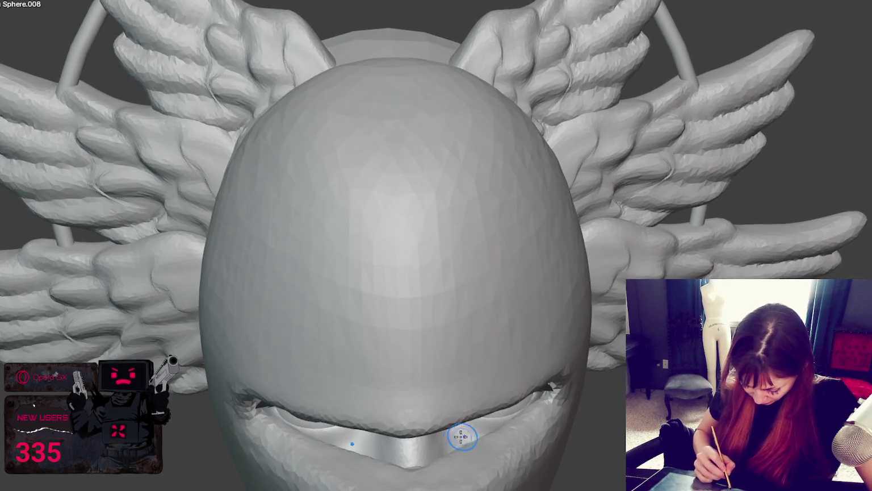
pyautogui.moveTo(516, 411)
pyautogui.mouseDown()
pyautogui.moveTo(542, 399)
pyautogui.moveTo(426, 466)
pyautogui.mouseUp()
# Inspect the lower face from several angles and sculpt two dents into the head surface
pyautogui.moveTo(429, 464)
pyautogui.mouseDown(button='middle')
pyautogui.moveTo(452, 429)
pyautogui.moveTo(598, 424)
pyautogui.mouseUp(button='middle')
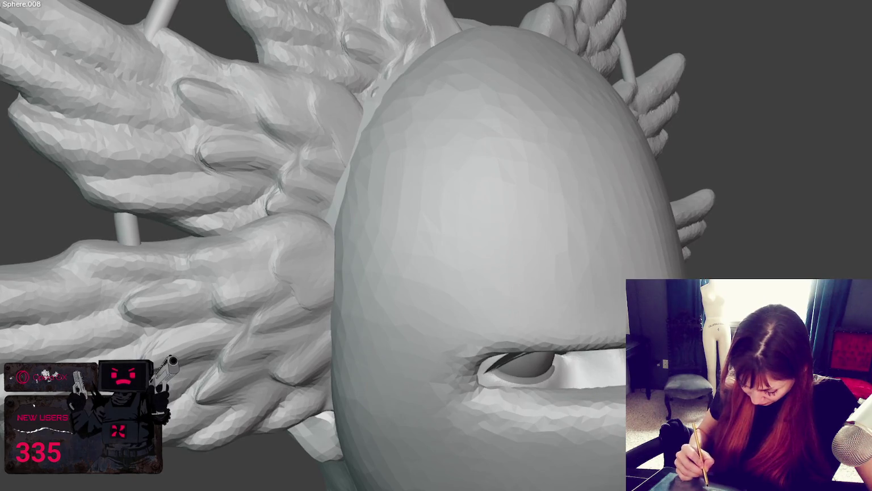
pyautogui.moveTo(598, 425); pyautogui.dragTo(592, 419, button='middle')
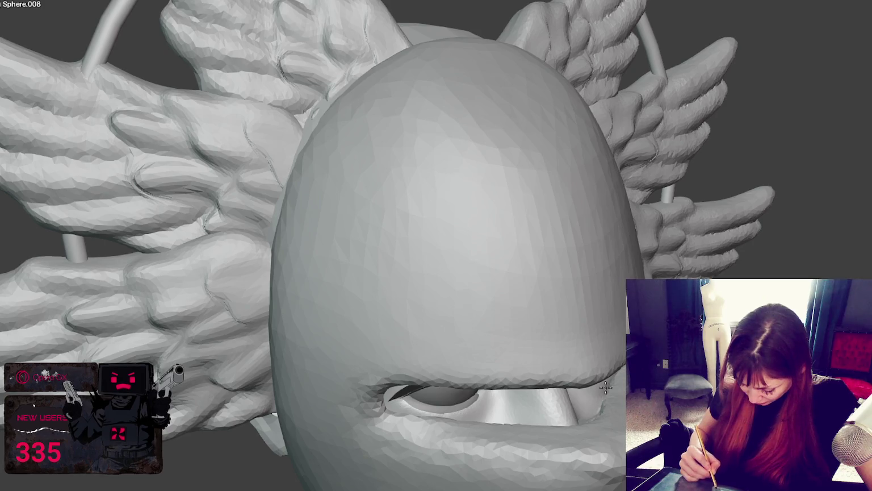
pyautogui.moveTo(619, 401); pyautogui.dragTo(608, 397, button='middle')
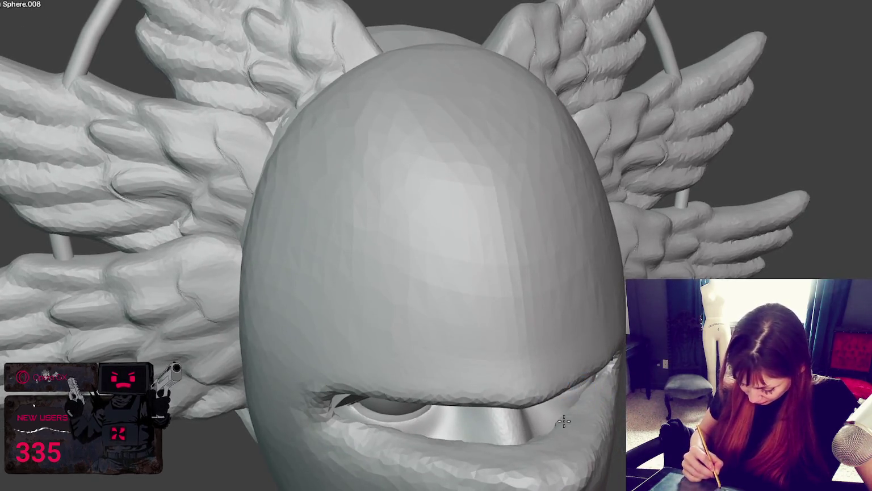
pyautogui.moveTo(566, 420); pyautogui.dragTo(571, 447, button='middle')
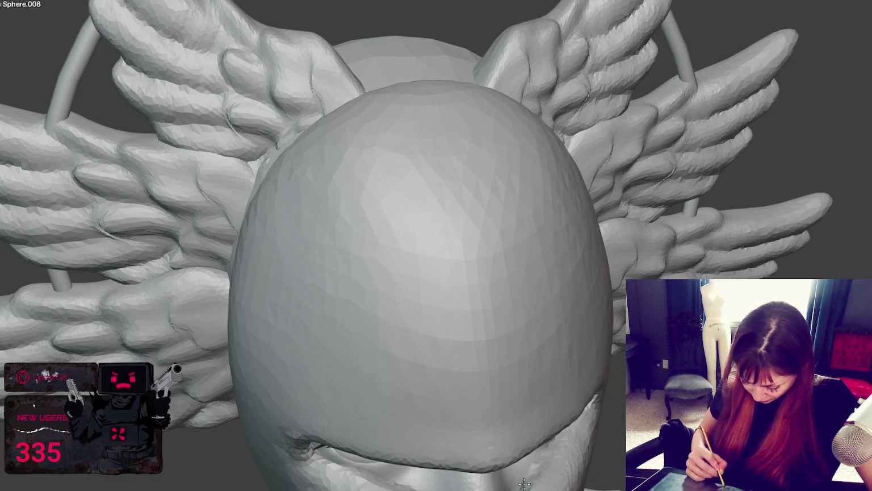
pyautogui.moveTo(560, 437); pyautogui.dragTo(566, 431, button='middle')
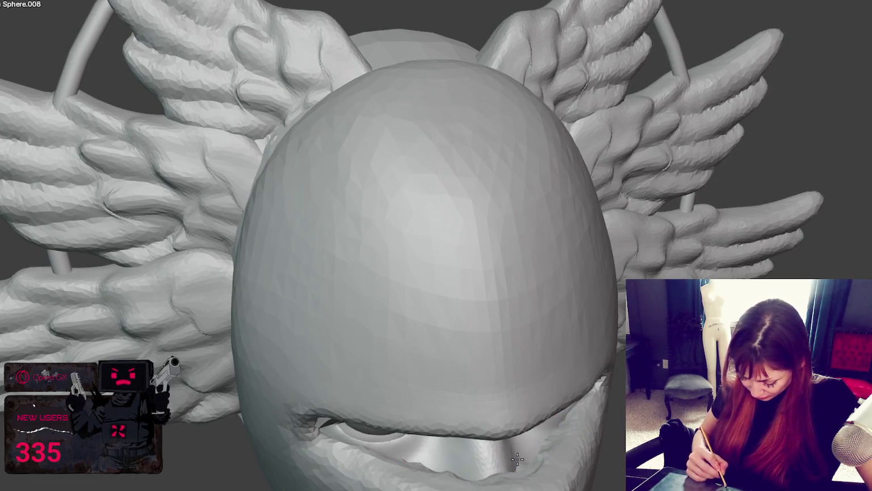
pyautogui.moveTo(542, 332); pyautogui.dragTo(558, 355)
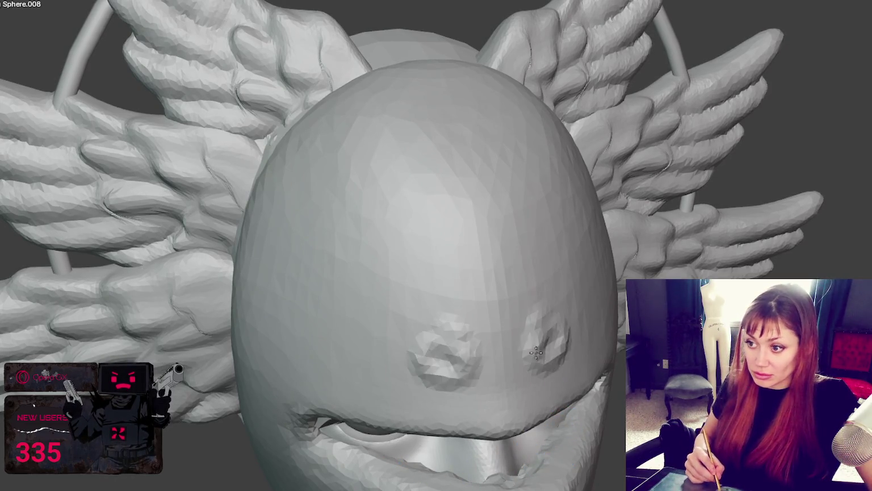
pyautogui.moveTo(553, 352)
pyautogui.mouseDown(button='middle')
pyautogui.moveTo(482, 290)
pyautogui.moveTo(502, 241)
pyautogui.moveTo(511, 441)
pyautogui.mouseUp(button='middle')
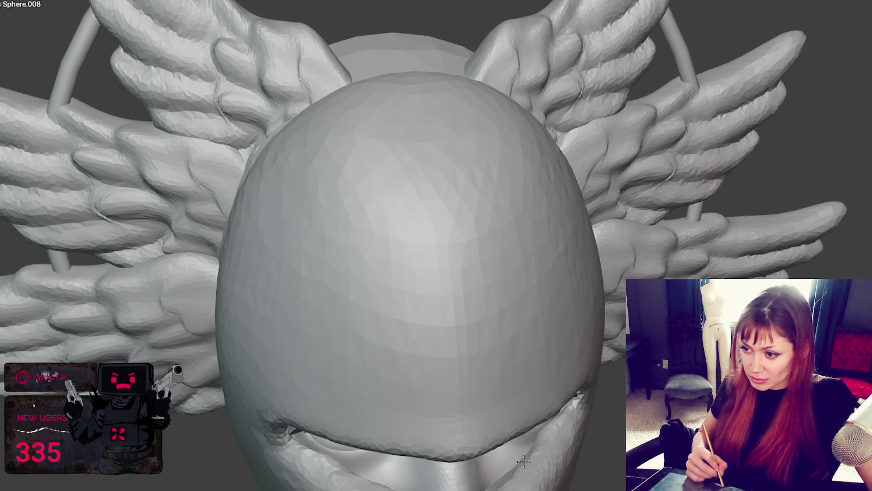
pyautogui.moveTo(540, 449)
pyautogui.mouseDown(button='middle')
pyautogui.moveTo(584, 436)
pyautogui.moveTo(608, 418)
pyautogui.moveTo(576, 404)
pyautogui.moveTo(584, 347)
pyautogui.moveTo(605, 328)
pyautogui.mouseUp(button='middle')
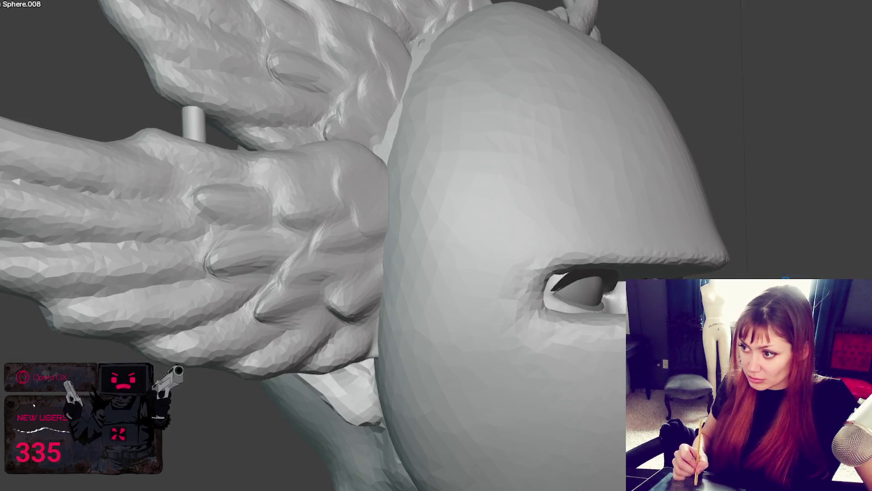
# Smooth the side of the mask's lower rim near the mouth, undoing the last stroke
pyautogui.press('KP_1')
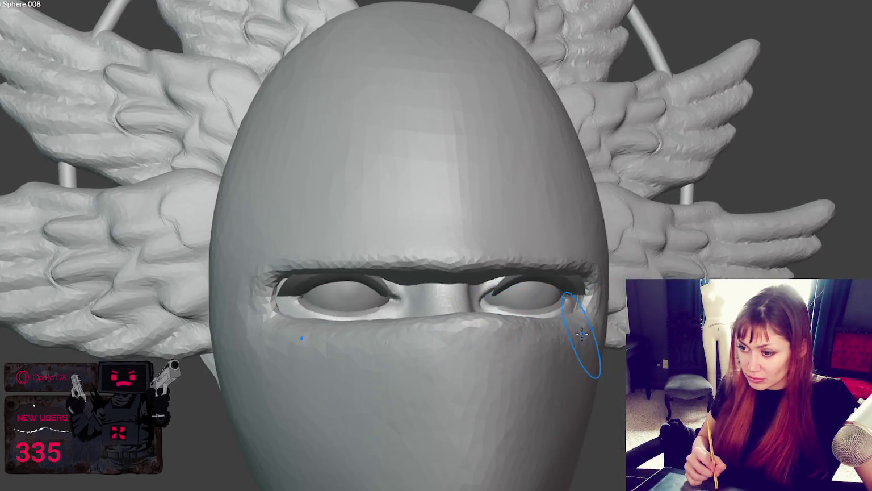
pyautogui.press('KP_1')
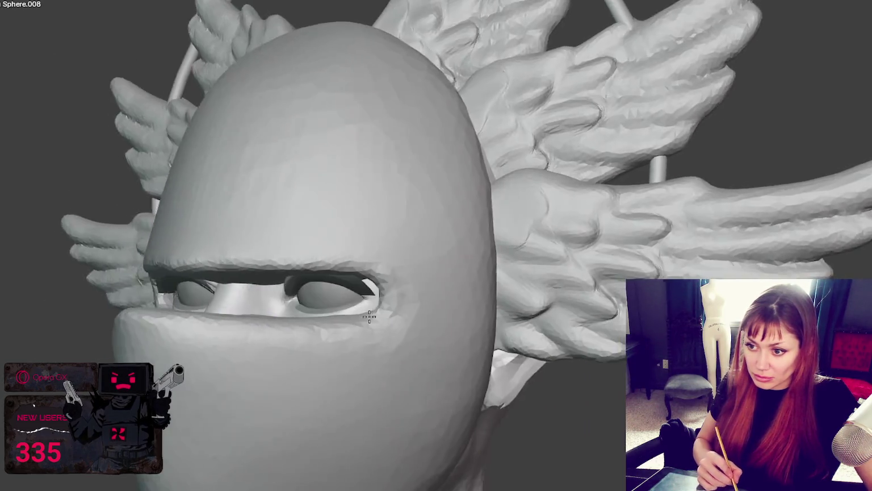
pyautogui.moveTo(369, 314); pyautogui.dragTo(185, 467, button='middle')
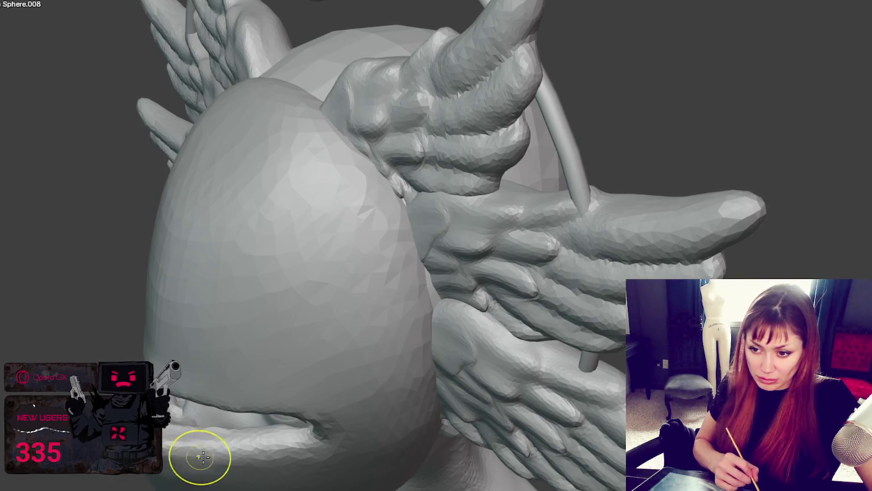
pyautogui.moveTo(304, 455); pyautogui.dragTo(253, 450, button='middle')
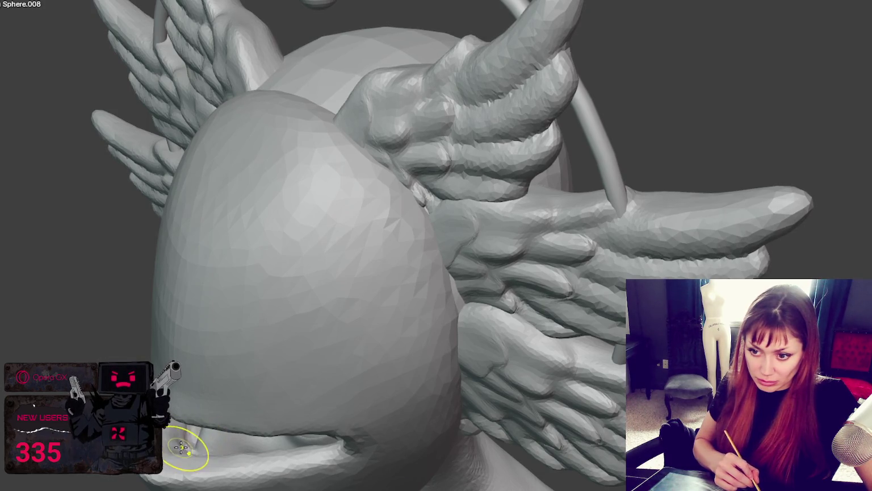
pyautogui.moveTo(195, 437)
pyautogui.mouseDown(button='middle')
pyautogui.moveTo(184, 429)
pyautogui.moveTo(195, 399)
pyautogui.moveTo(172, 369)
pyautogui.moveTo(178, 357)
pyautogui.moveTo(132, 328)
pyautogui.mouseUp(button='middle')
pyautogui.moveTo(132, 328); pyautogui.dragTo(178, 328)
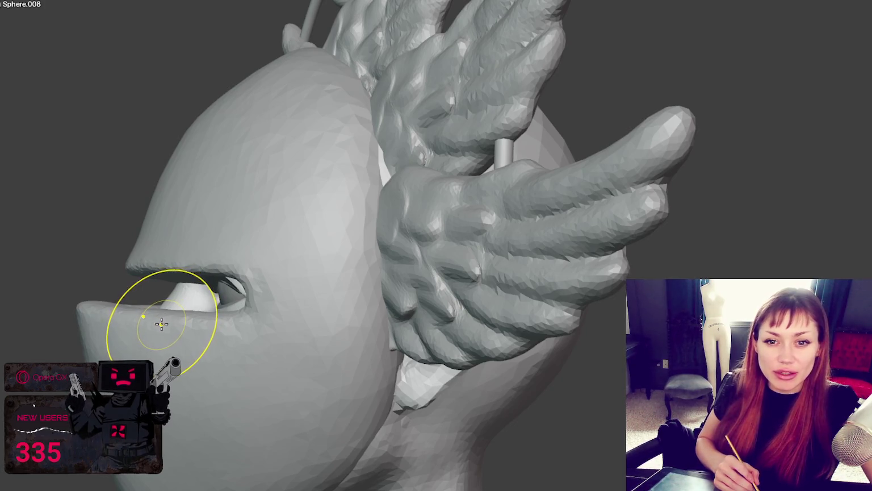
pyautogui.hotkey('ctrl', 'z')
pyautogui.hotkey('ctrl', 'z')
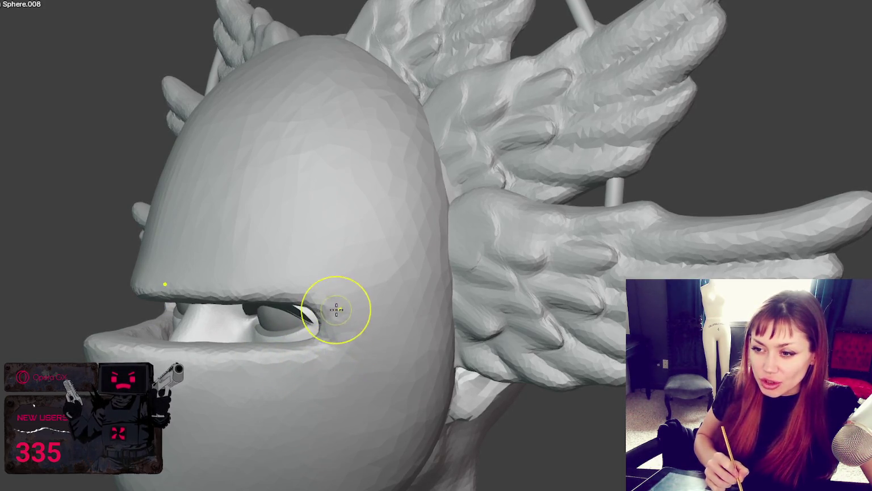
pyautogui.moveTo(386, 279); pyautogui.dragTo(388, 282, button='middle')
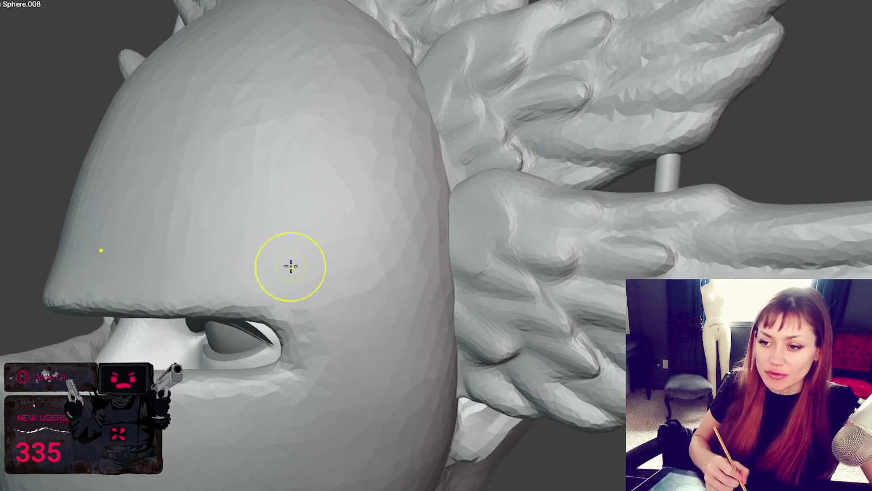
pyautogui.moveTo(290, 267); pyautogui.dragTo(337, 285, button='middle')
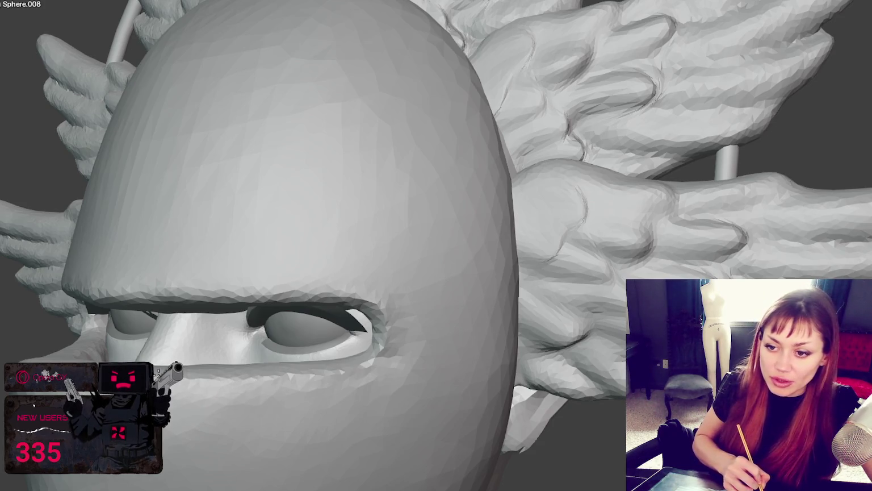
pyautogui.press('KP_1')
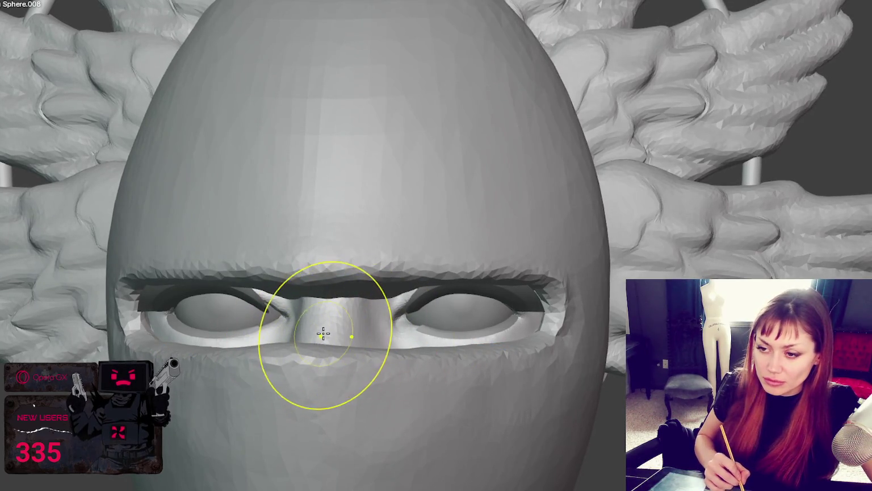
pyautogui.moveTo(321, 331); pyautogui.dragTo(331, 341, button='middle')
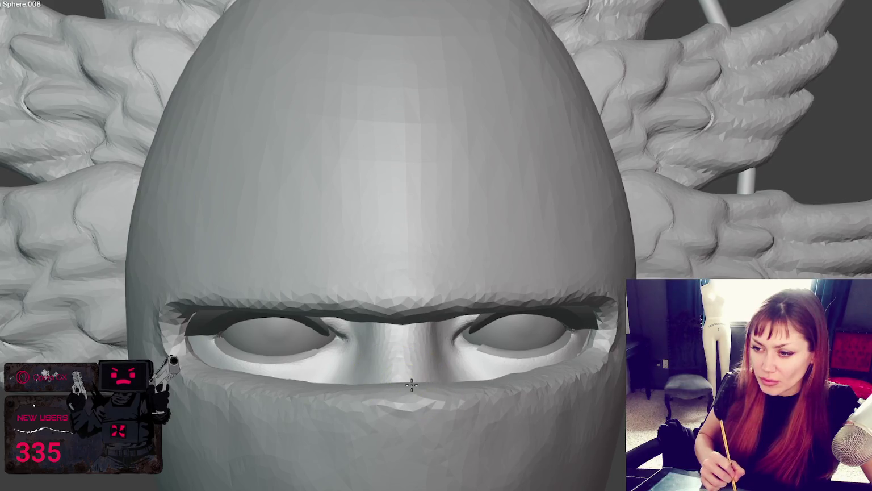
pyautogui.moveTo(394, 386); pyautogui.dragTo(386, 374, button='middle')
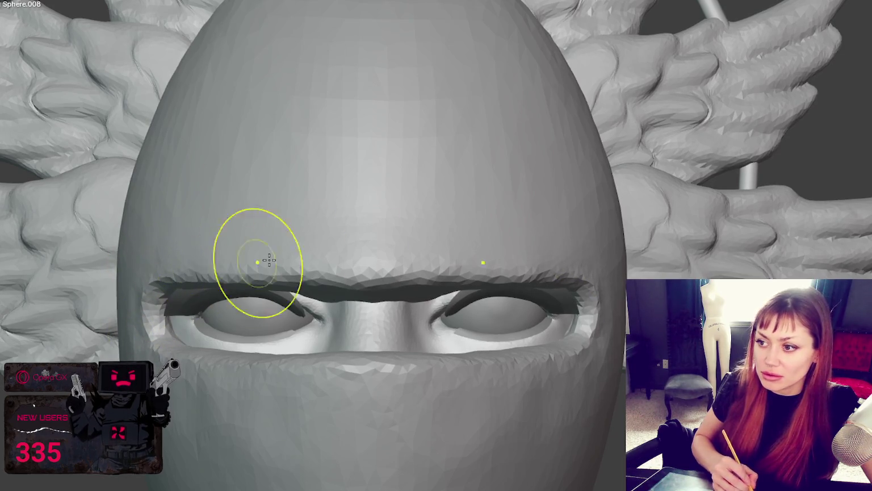
pyautogui.moveTo(561, 273); pyautogui.dragTo(565, 269, button='middle')
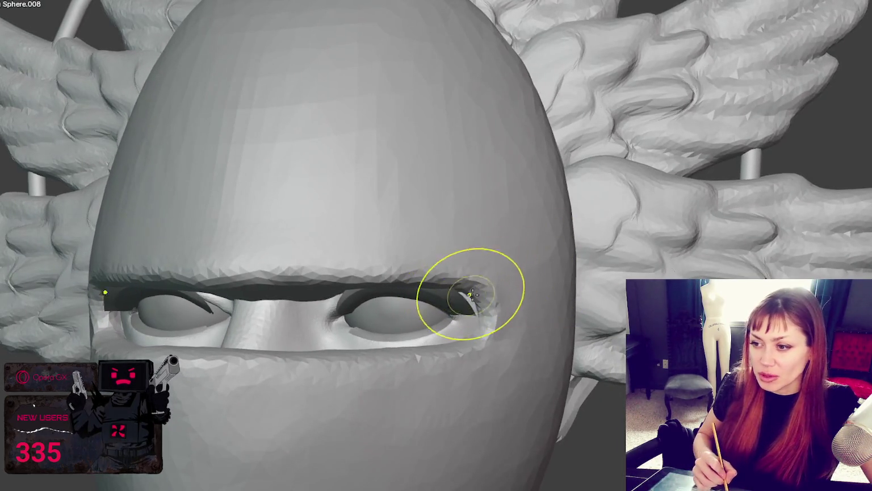
pyautogui.moveTo(509, 341); pyautogui.dragTo(561, 366, button='middle')
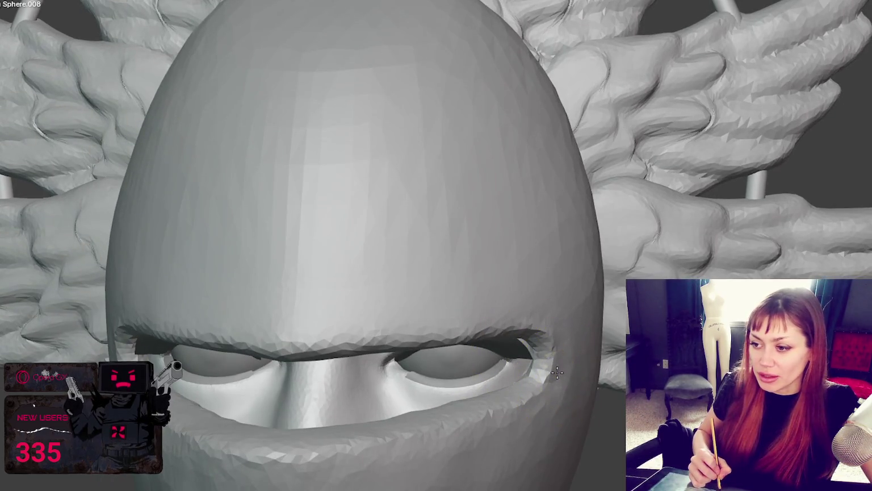
pyautogui.moveTo(546, 336)
pyautogui.mouseDown(button='middle')
pyautogui.moveTo(562, 338)
pyautogui.moveTo(565, 369)
pyautogui.moveTo(596, 372)
pyautogui.mouseUp(button='middle')
pyautogui.moveTo(567, 431); pyautogui.dragTo(600, 390, button='middle')
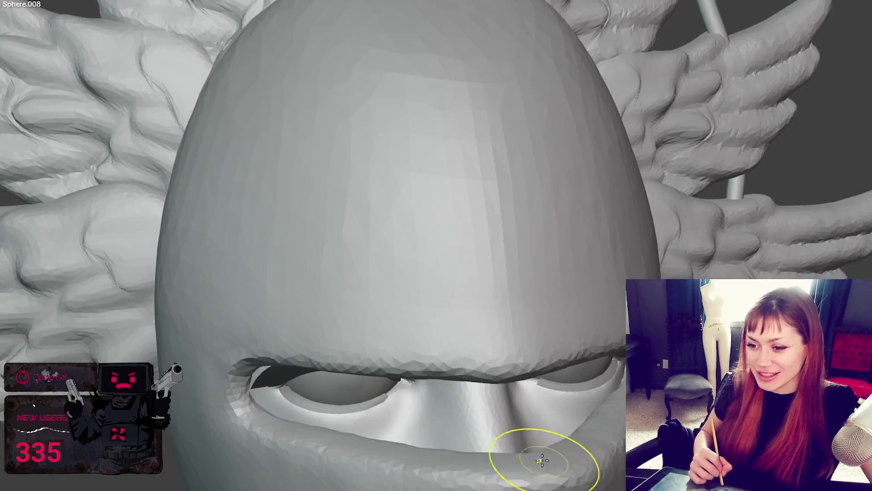
# Build up the surface inside the eye socket
pyautogui.moveTo(453, 487); pyautogui.dragTo(622, 344, button='middle')
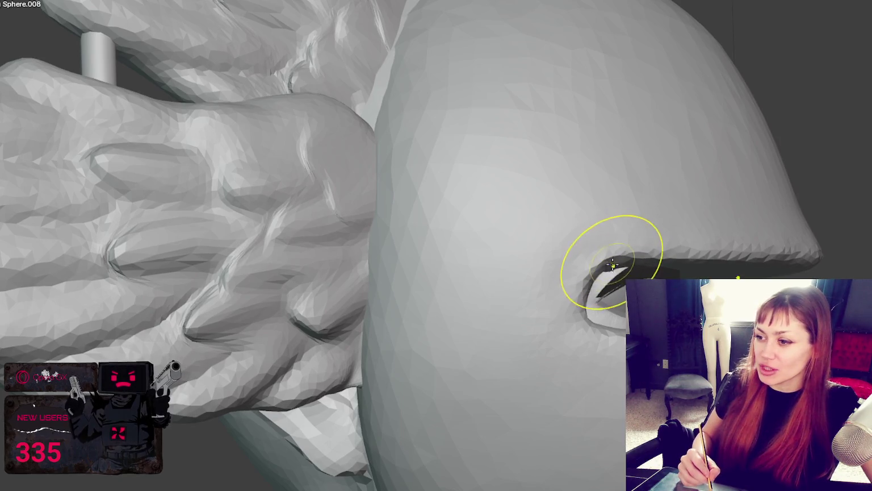
pyautogui.moveTo(614, 261)
pyautogui.mouseDown(button='middle')
pyautogui.moveTo(627, 270)
pyautogui.moveTo(613, 272)
pyautogui.mouseUp(button='middle')
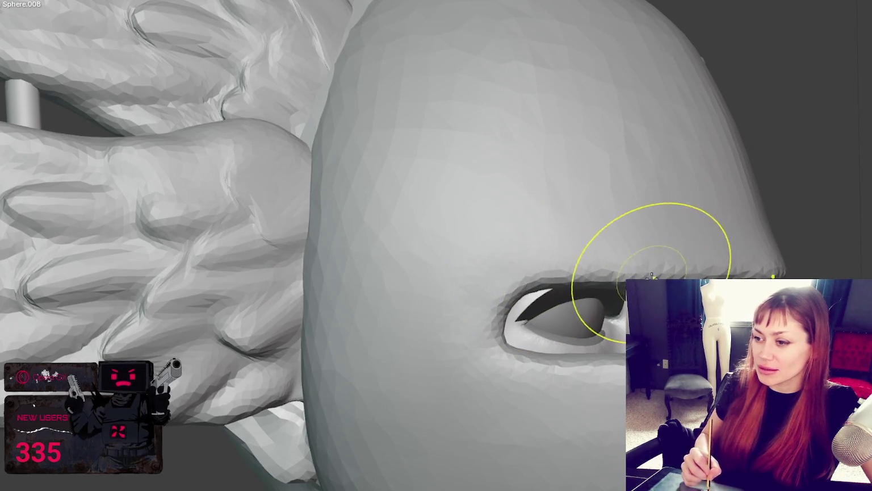
pyautogui.moveTo(681, 273); pyautogui.dragTo(680, 267, button='middle')
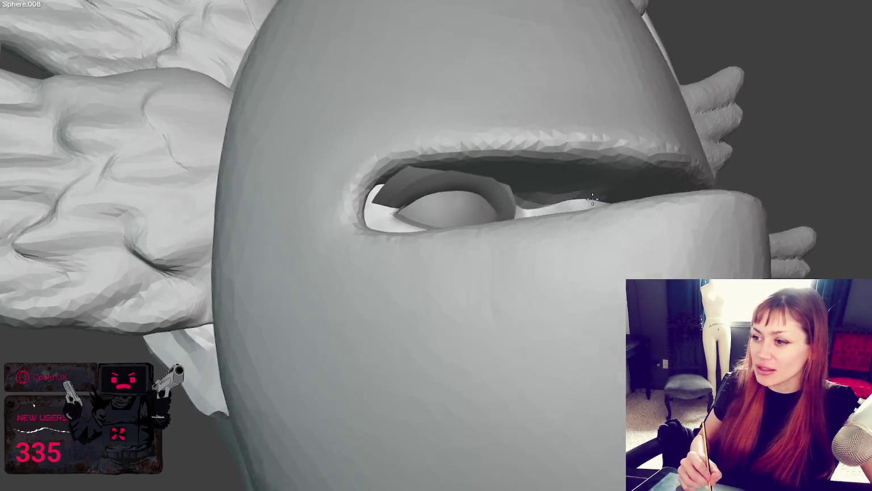
pyautogui.moveTo(593, 199)
pyautogui.mouseDown(button='middle')
pyautogui.moveTo(88, 156)
pyautogui.moveTo(506, 249)
pyautogui.moveTo(499, 189)
pyautogui.mouseUp(button='middle')
pyautogui.moveTo(456, 167)
pyautogui.mouseDown(button='middle')
pyautogui.moveTo(580, 263)
pyautogui.moveTo(522, 304)
pyautogui.mouseUp(button='middle')
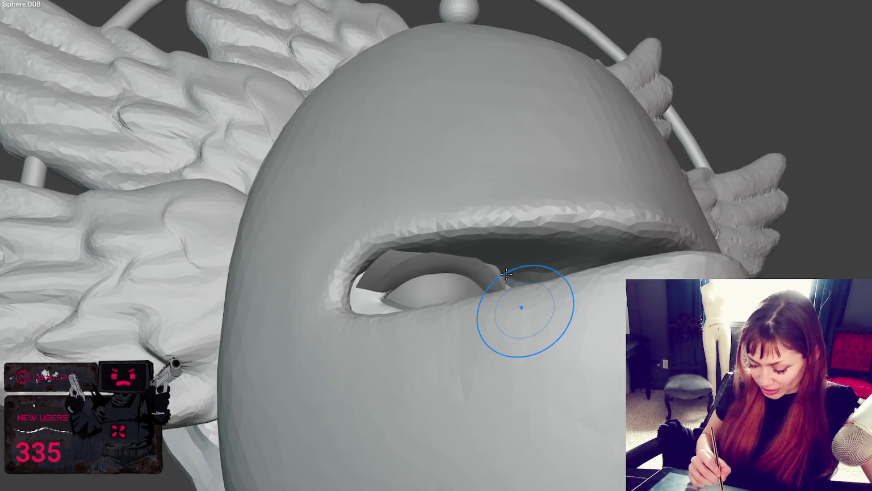
pyautogui.moveTo(516, 269); pyautogui.dragTo(552, 273)
# Smooth the surface inside the eye slit
pyautogui.moveTo(558, 273)
pyautogui.mouseDown(button='middle')
pyautogui.moveTo(545, 292)
pyautogui.moveTo(605, 282)
pyautogui.mouseUp(button='middle')
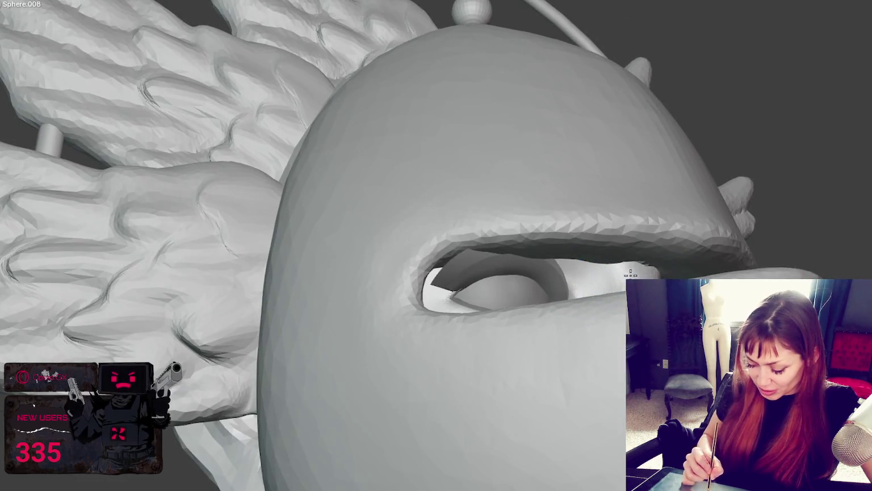
pyautogui.moveTo(677, 281); pyautogui.dragTo(594, 282, button='middle')
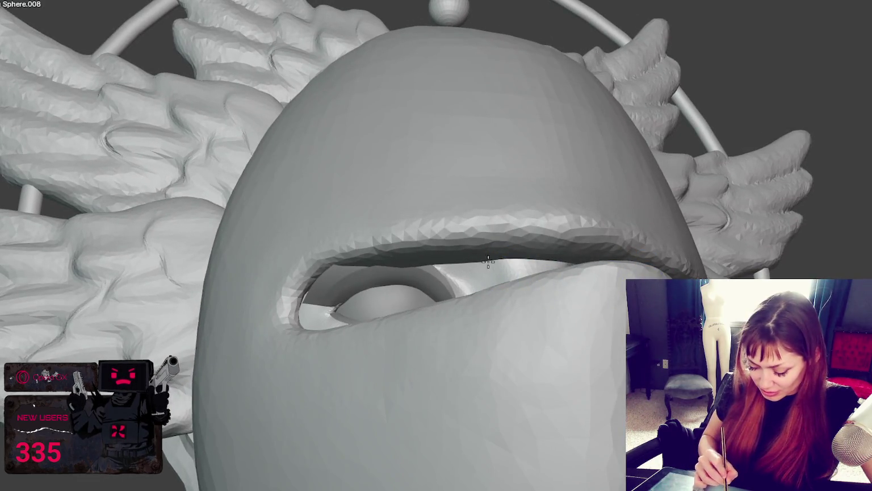
pyautogui.moveTo(488, 261); pyautogui.dragTo(537, 253, button='middle')
pyautogui.moveTo(586, 206); pyautogui.dragTo(667, 199)
pyautogui.moveTo(545, 193)
pyautogui.mouseDown(button='middle')
pyautogui.moveTo(704, 272)
pyautogui.moveTo(238, 259)
pyautogui.moveTo(146, 243)
pyautogui.moveTo(117, 179)
pyautogui.mouseUp(button='middle')
# Reshape the upper eyelid edge of the slit and sculpt along the brow edge above it
pyautogui.moveTo(117, 178)
pyautogui.mouseDown()
pyautogui.moveTo(195, 180)
pyautogui.moveTo(129, 169)
pyautogui.moveTo(268, 166)
pyautogui.mouseUp()
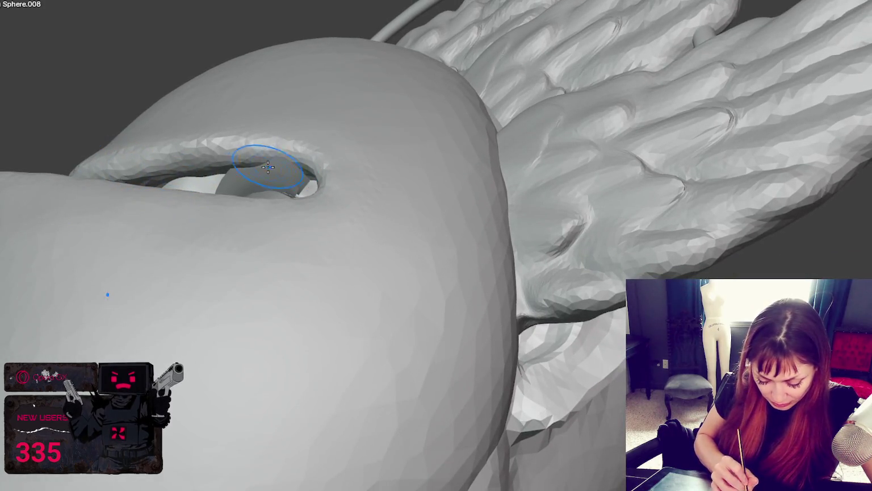
pyautogui.moveTo(204, 168); pyautogui.dragTo(296, 165)
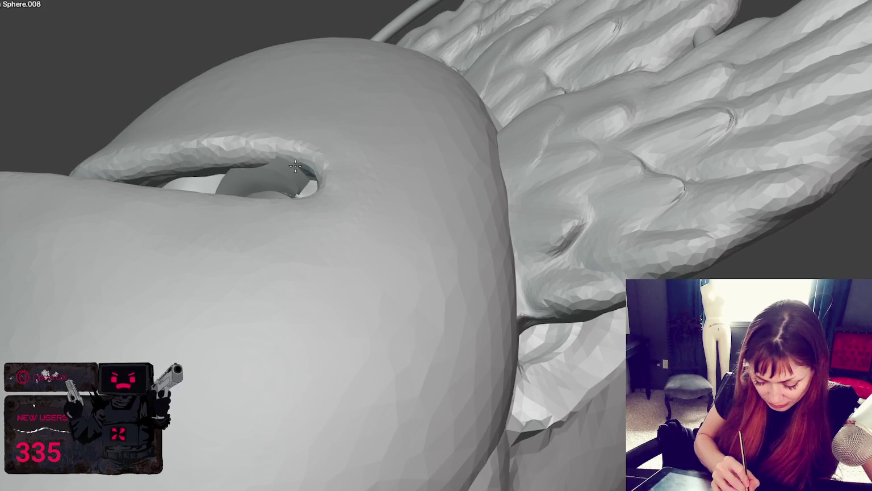
pyautogui.moveTo(284, 168); pyautogui.dragTo(136, 189, button='middle')
pyautogui.moveTo(136, 189); pyautogui.dragTo(185, 194)
pyautogui.moveTo(184, 195)
pyautogui.mouseDown(button='middle')
pyautogui.moveTo(133, 224)
pyautogui.moveTo(290, 257)
pyautogui.moveTo(378, 372)
pyautogui.mouseUp(button='middle')
pyautogui.moveTo(253, 441); pyautogui.dragTo(525, 416)
pyautogui.moveTo(526, 417)
pyautogui.mouseDown(button='middle')
pyautogui.moveTo(384, 400)
pyautogui.moveTo(433, 389)
pyautogui.mouseUp(button='middle')
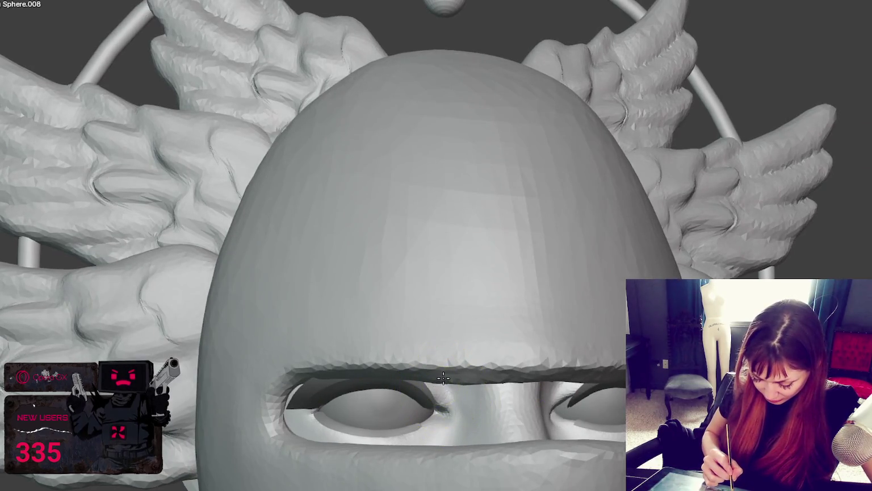
# Even out the brow ridge across both eyes and zoom out to view the whole bust
pyautogui.moveTo(459, 366); pyautogui.dragTo(494, 369)
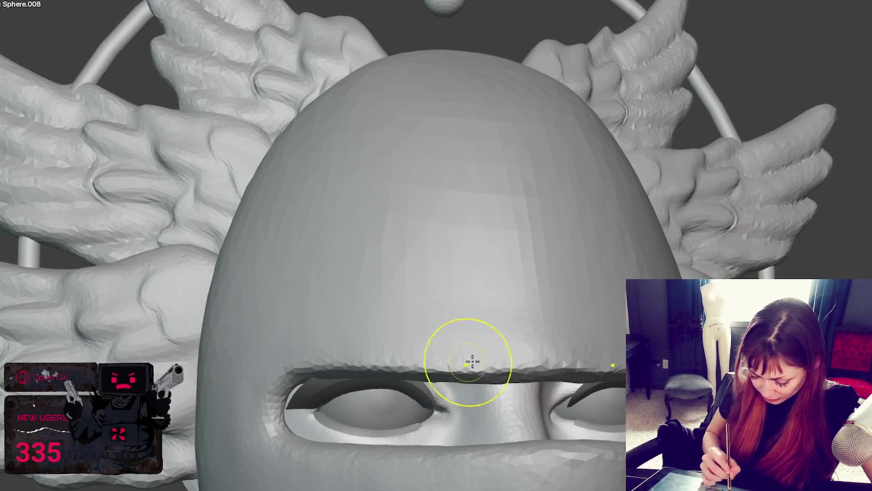
pyautogui.moveTo(591, 369)
pyautogui.mouseDown(button='middle')
pyautogui.moveTo(591, 391)
pyautogui.moveTo(451, 426)
pyautogui.moveTo(452, 448)
pyautogui.moveTo(425, 481)
pyautogui.mouseUp(button='middle')
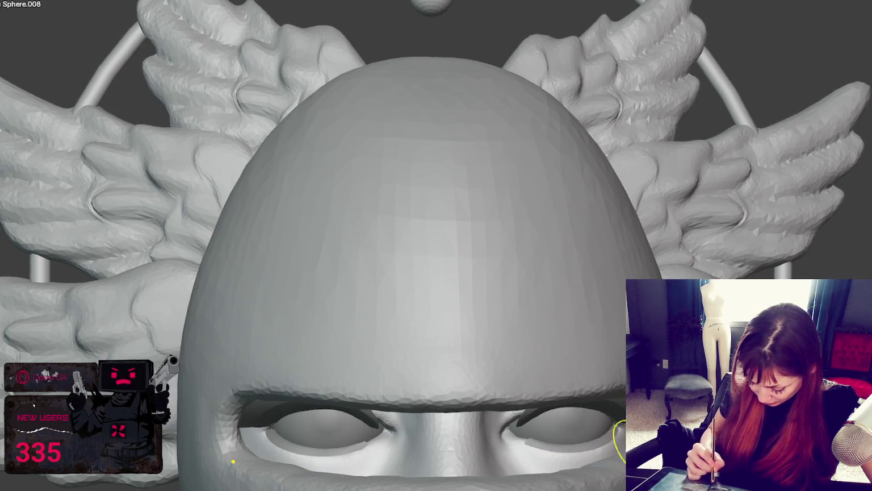
pyautogui.moveTo(382, 475); pyautogui.dragTo(304, 488, button='middle')
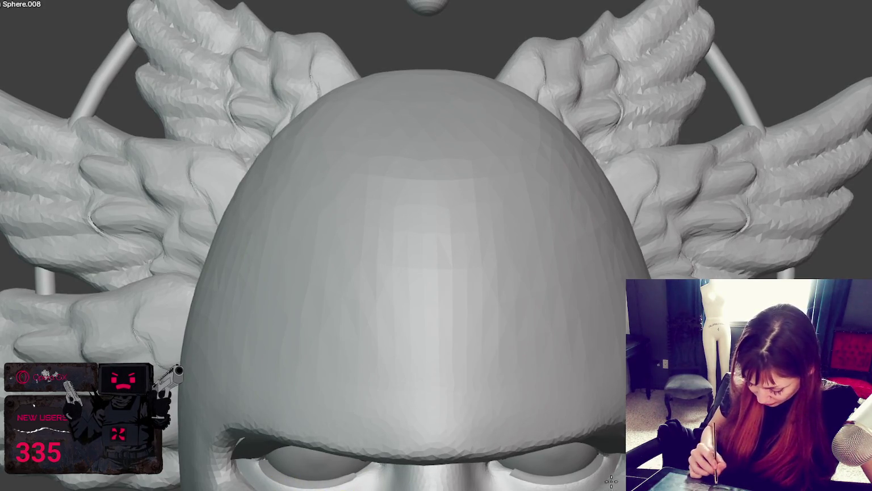
pyautogui.moveTo(575, 438)
pyautogui.mouseDown(button='middle')
pyautogui.moveTo(528, 466)
pyautogui.moveTo(494, 443)
pyautogui.moveTo(562, 457)
pyautogui.moveTo(622, 334)
pyautogui.mouseUp(button='middle')
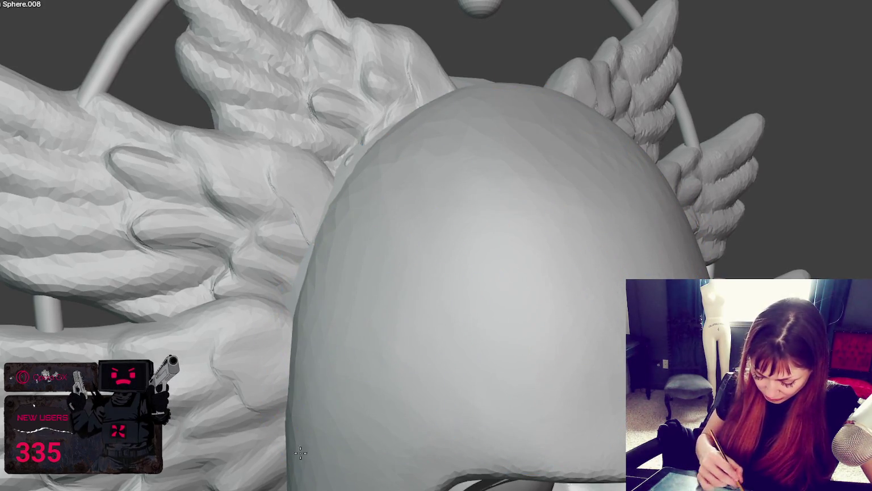
pyautogui.moveTo(389, 319); pyautogui.dragTo(577, 296, button='middle')
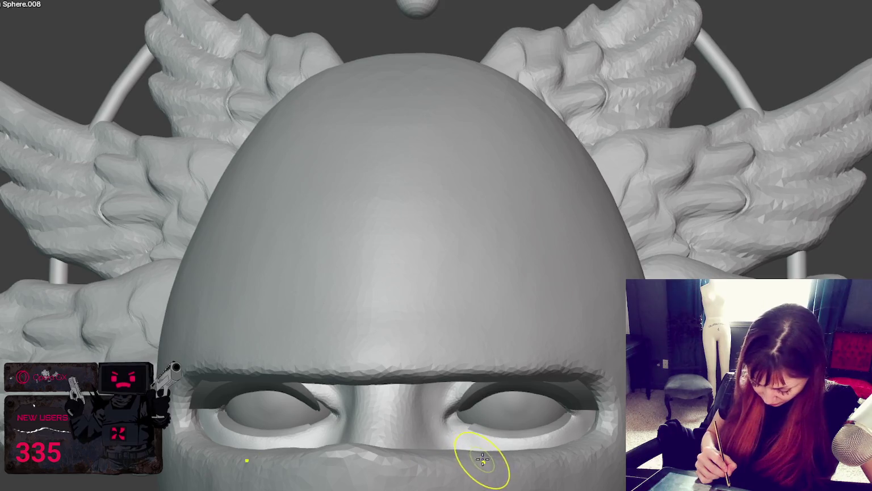
pyautogui.moveTo(500, 454)
pyautogui.mouseDown(button='middle')
pyautogui.moveTo(491, 471)
pyautogui.moveTo(565, 442)
pyautogui.mouseUp(button='middle')
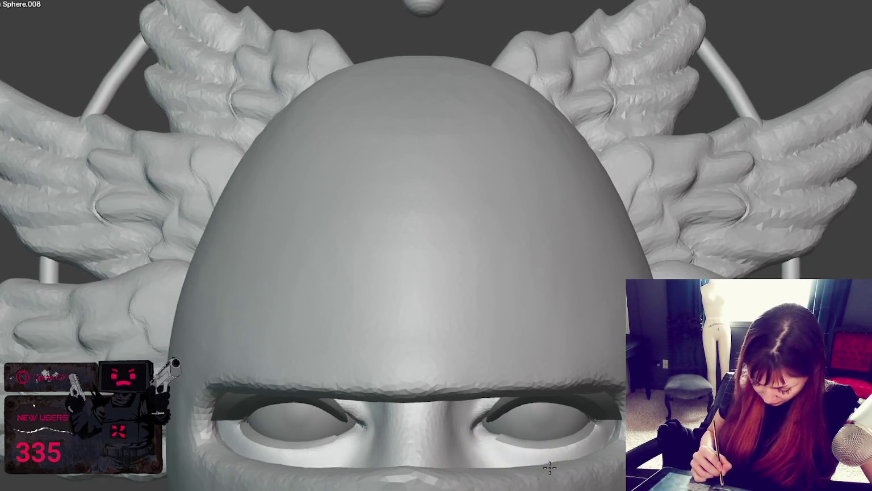
pyautogui.scroll(-5, 364, 137)
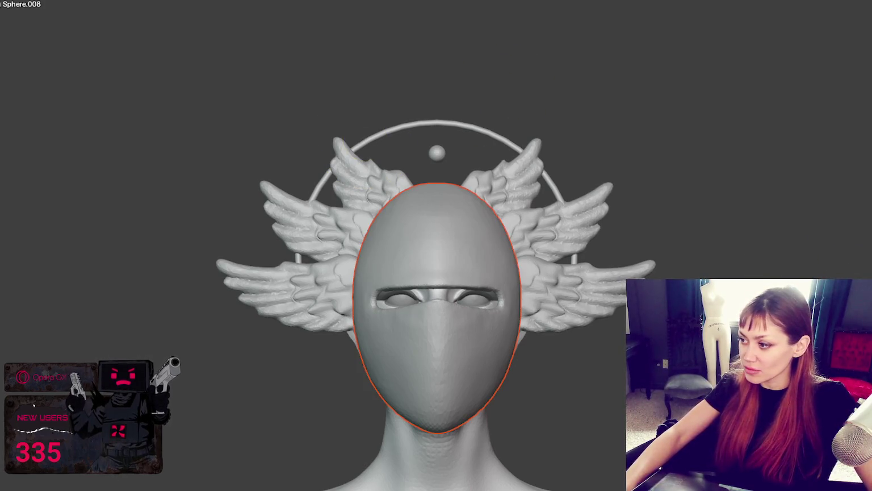
# Pull the mask's pointed edge beside the eye forward with the Grab brush
pyautogui.moveTo(672, 288); pyautogui.dragTo(586, 295, button='middle')
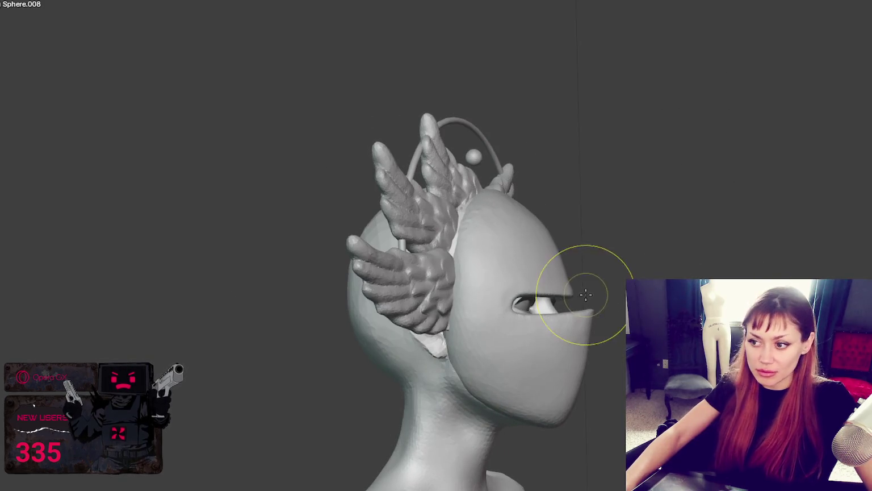
pyautogui.moveTo(593, 309); pyautogui.dragTo(617, 306)
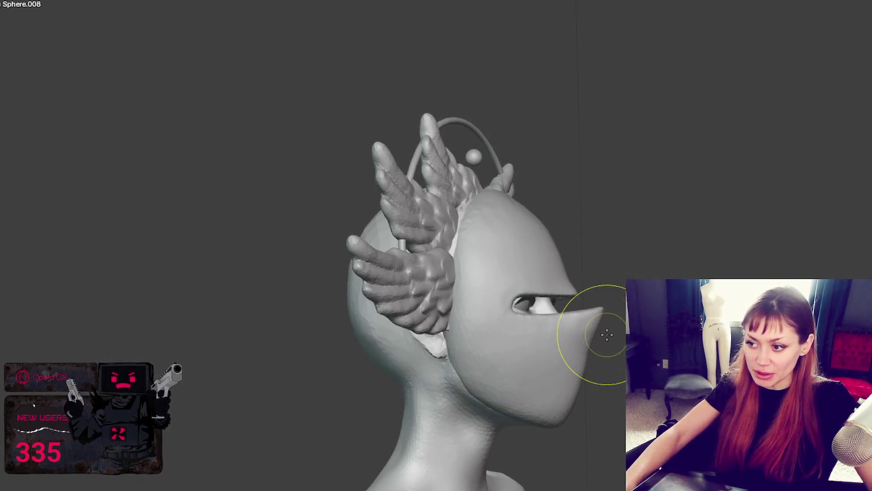
pyautogui.hotkey('ctrl', 'z')
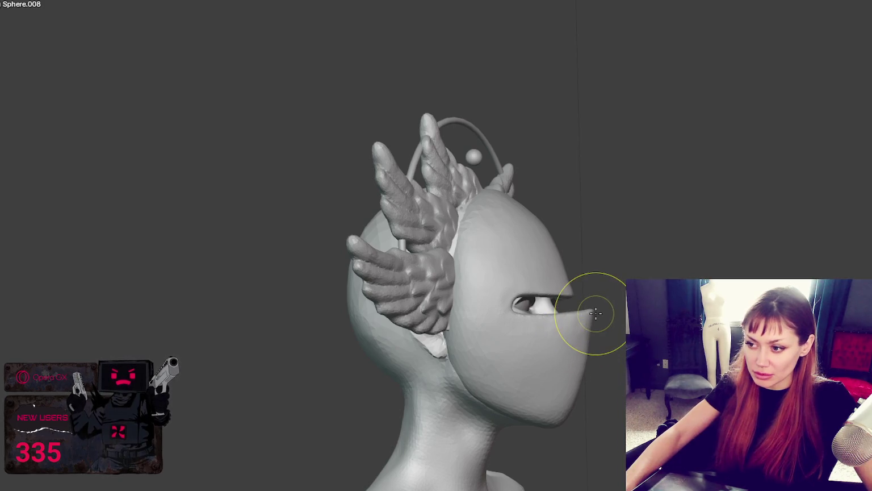
pyautogui.moveTo(601, 307); pyautogui.dragTo(608, 306)
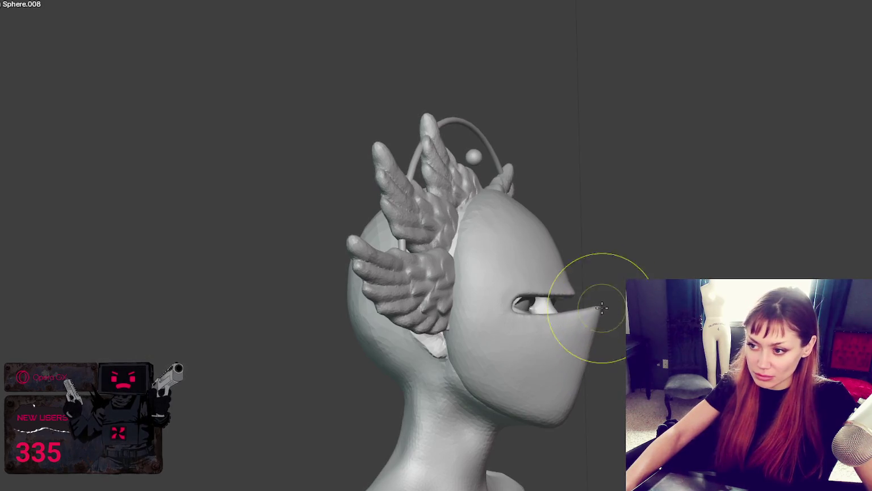
# Touch up the mask below the eye and around the slit, from brow to cheek
pyautogui.moveTo(525, 341); pyautogui.dragTo(559, 327)
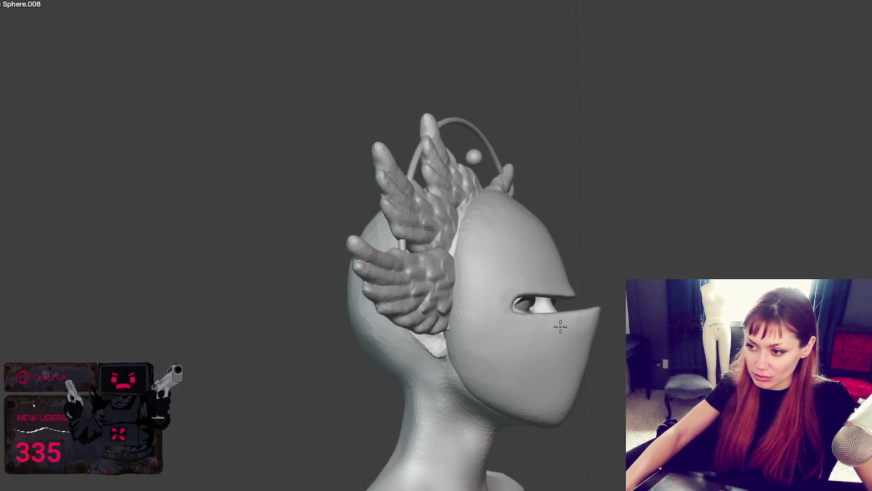
pyautogui.press('KP_1')
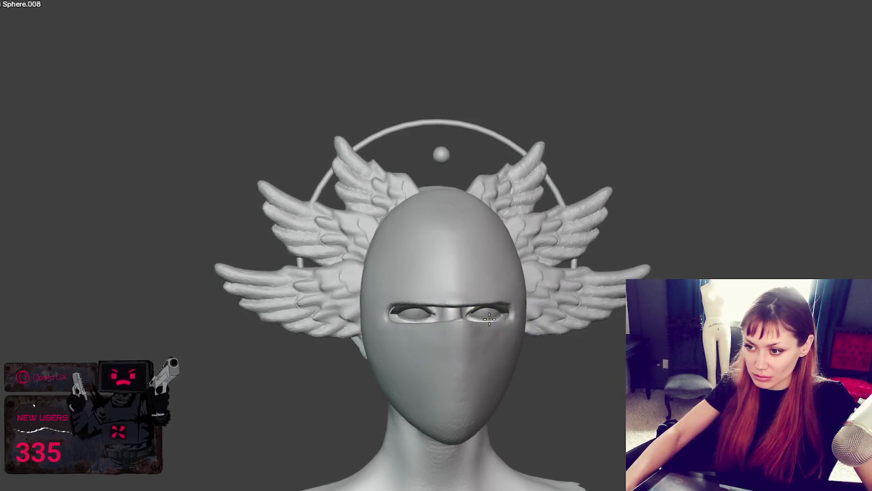
pyautogui.click(409, 316)
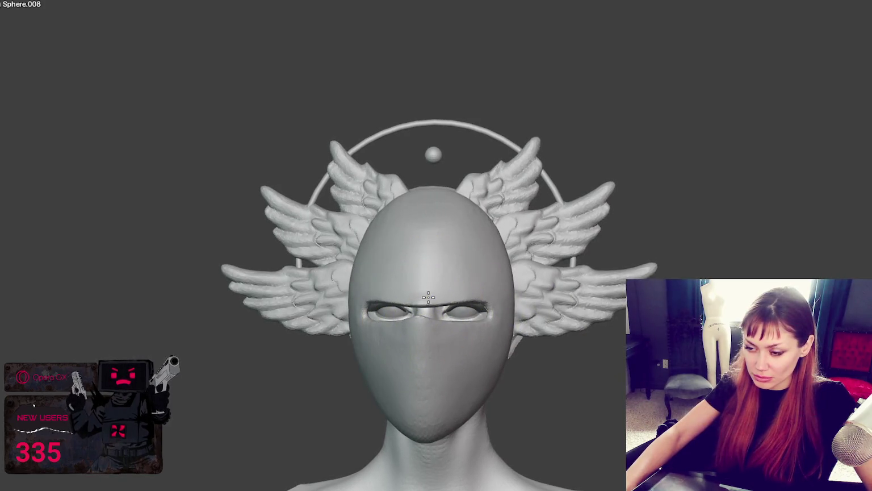
pyautogui.moveTo(428, 296); pyautogui.dragTo(446, 292, button='middle')
pyautogui.click(440, 296)
pyautogui.moveTo(443, 293); pyautogui.dragTo(505, 368)
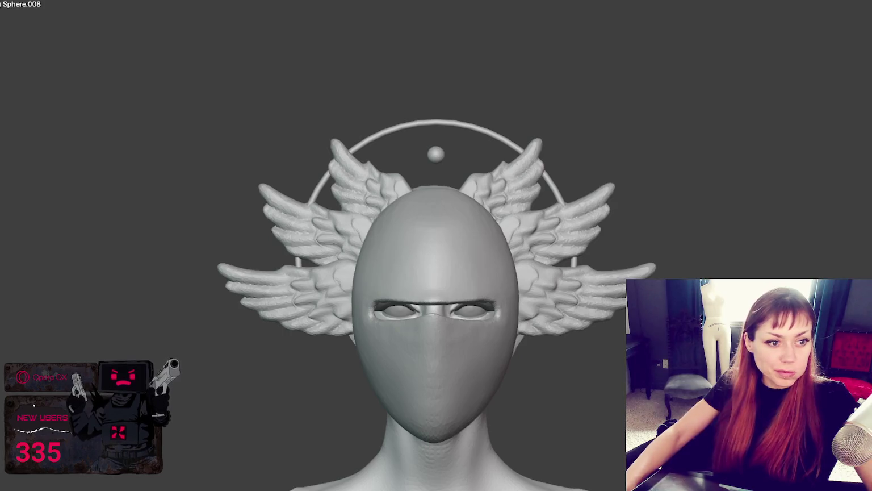
# Pull the visor tip outward and sharpen the lower visor into a wedge with a smaller brush
pyautogui.moveTo(272, 214)
pyautogui.mouseDown(button='middle')
pyautogui.moveTo(571, 200)
pyautogui.moveTo(335, 218)
pyautogui.mouseUp(button='middle')
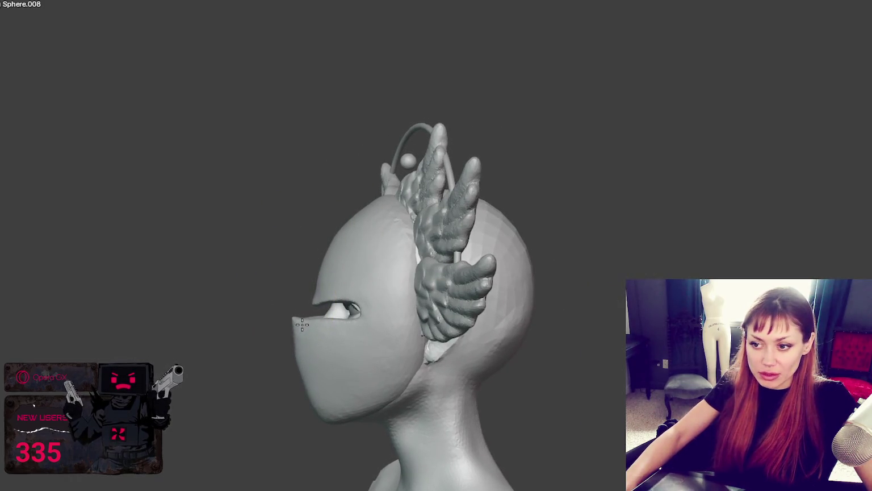
pyautogui.moveTo(302, 322); pyautogui.dragTo(293, 317)
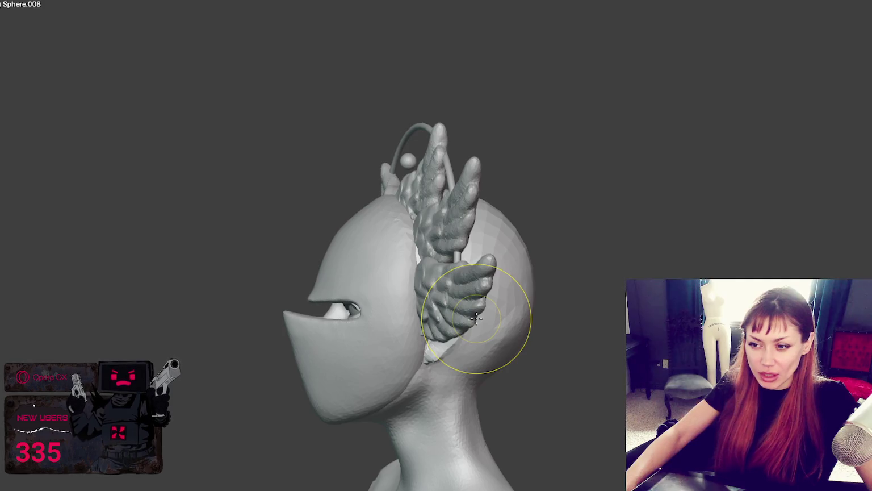
pyautogui.press('f')
pyautogui.click(266, 324)
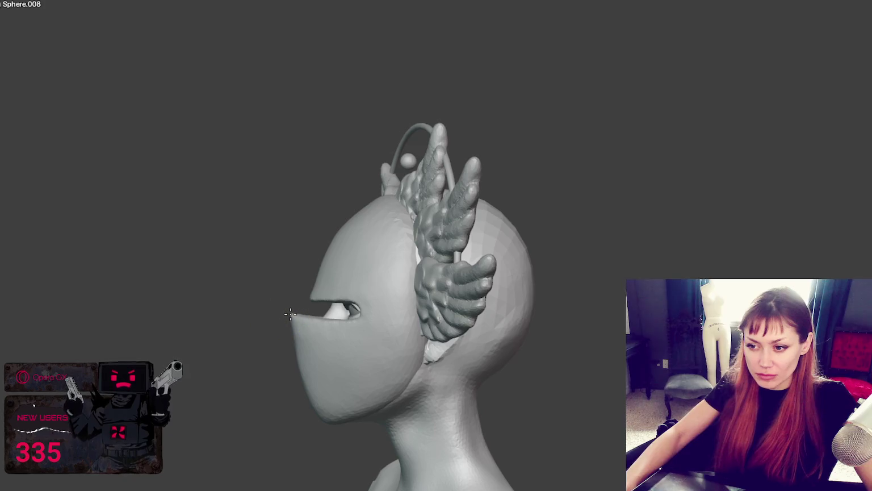
pyautogui.moveTo(302, 365); pyautogui.dragTo(310, 387)
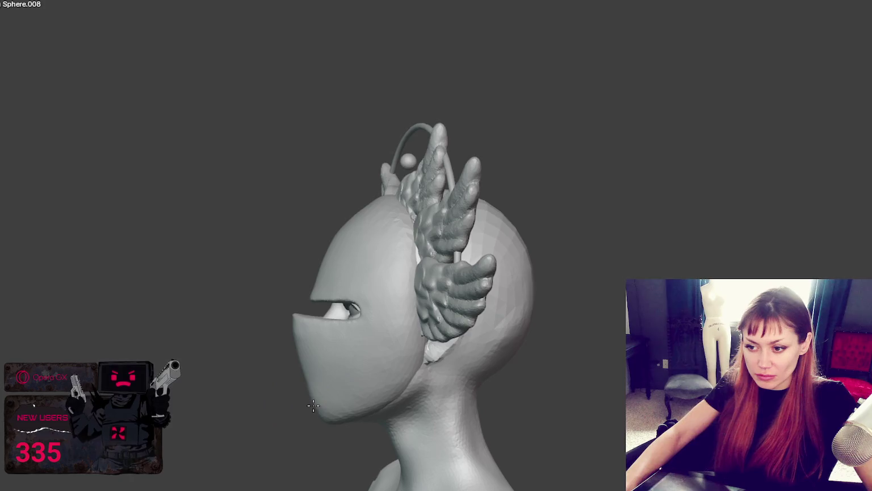
pyautogui.press('f')
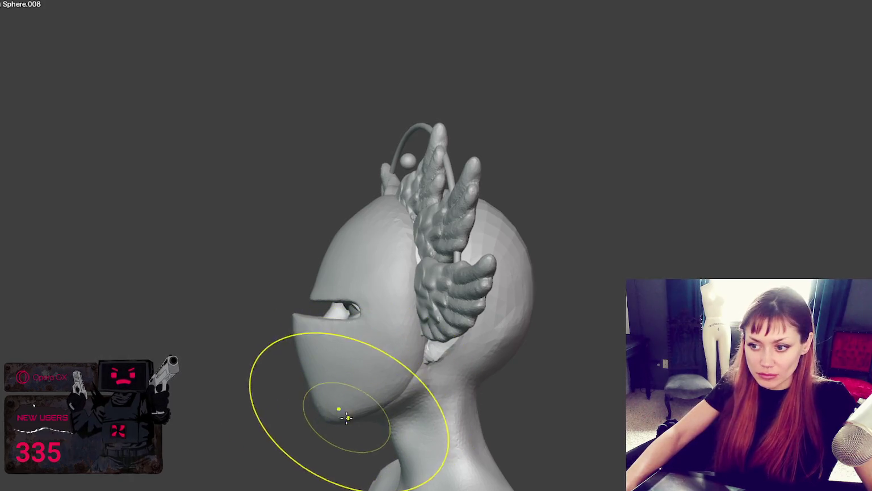
pyautogui.click(371, 402)
pyautogui.press('f')
pyautogui.click(405, 371)
# Re-sculpt the jaw-neck junction and the head around the wing base
pyautogui.moveTo(407, 369); pyautogui.dragTo(425, 380)
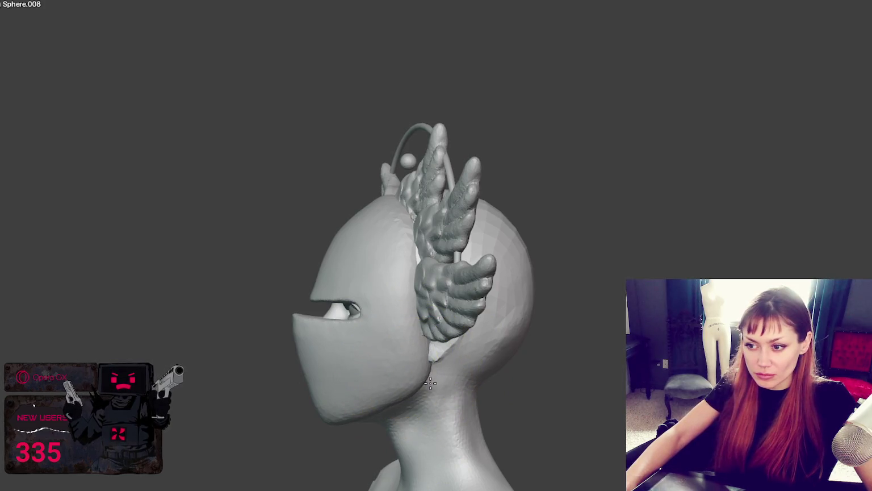
pyautogui.moveTo(418, 299); pyautogui.dragTo(426, 281)
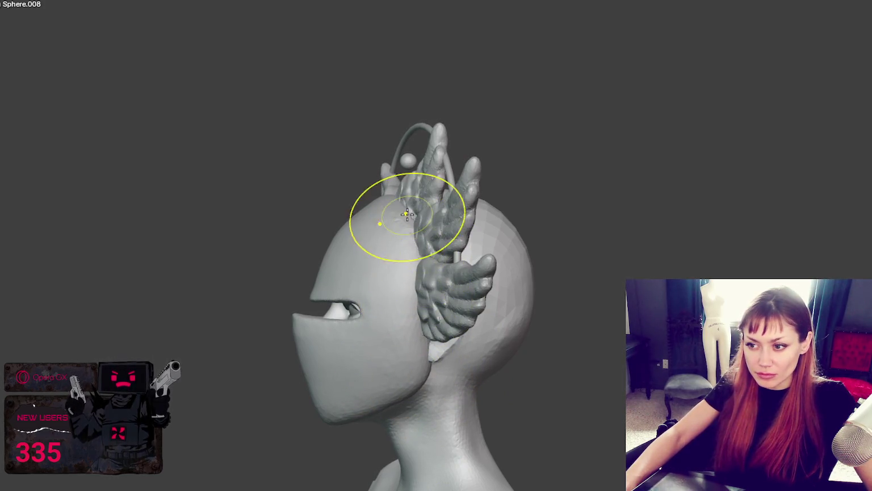
pyautogui.moveTo(370, 178)
pyautogui.mouseDown()
pyautogui.moveTo(376, 211)
pyautogui.moveTo(365, 203)
pyautogui.mouseUp()
pyautogui.press('KP_1')
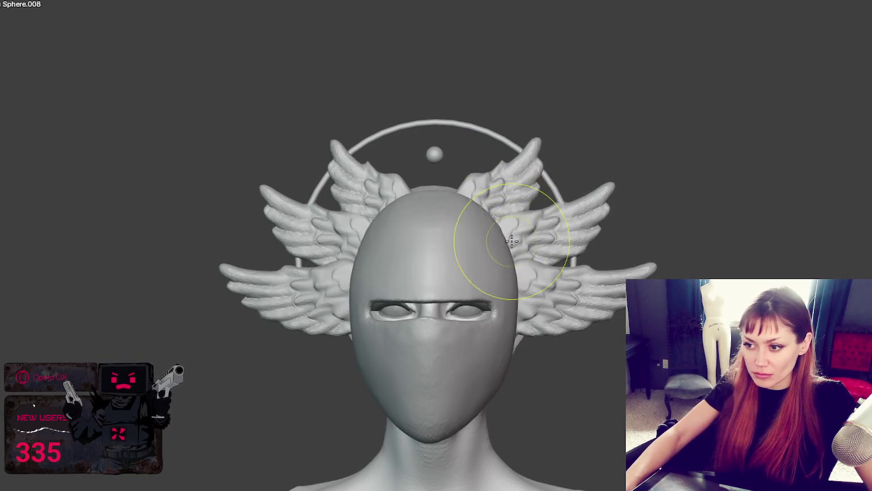
pyautogui.press('KP_5')
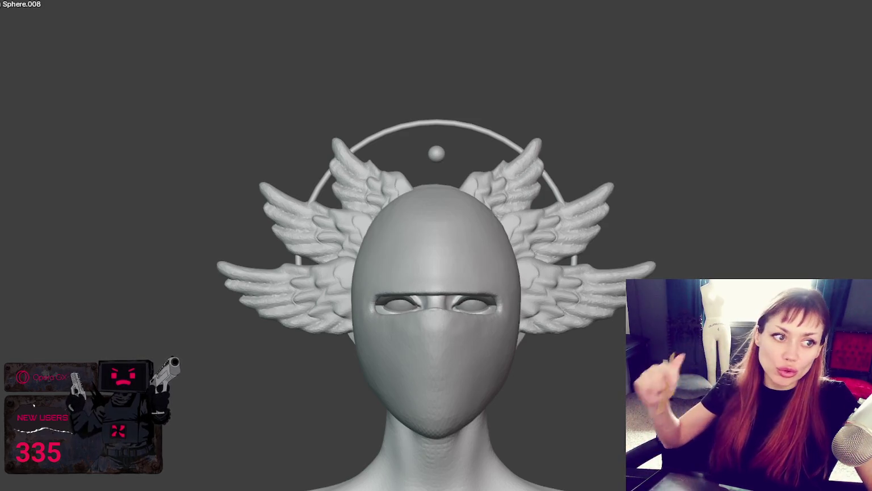
# Sculpt a ribbed knit band across the forehead above the eye slit and smooth its texture
pyautogui.moveTo(455, 392); pyautogui.dragTo(538, 390, button='middle')
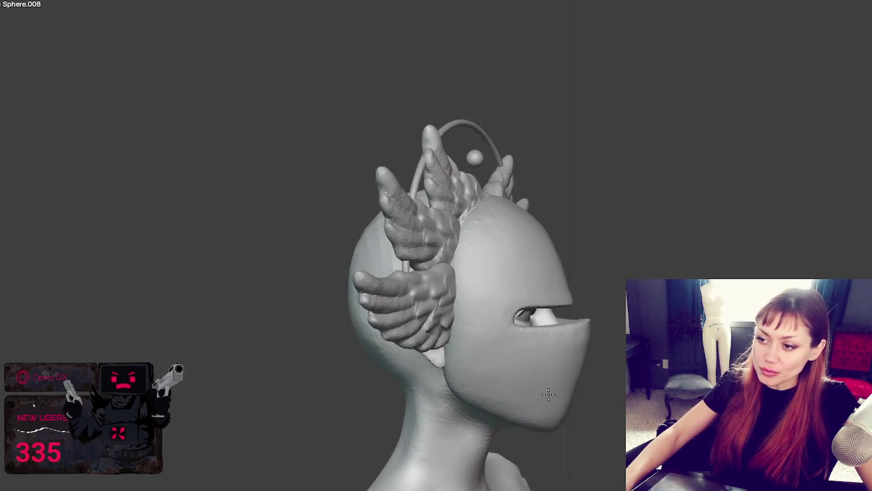
pyautogui.press('KP_1')
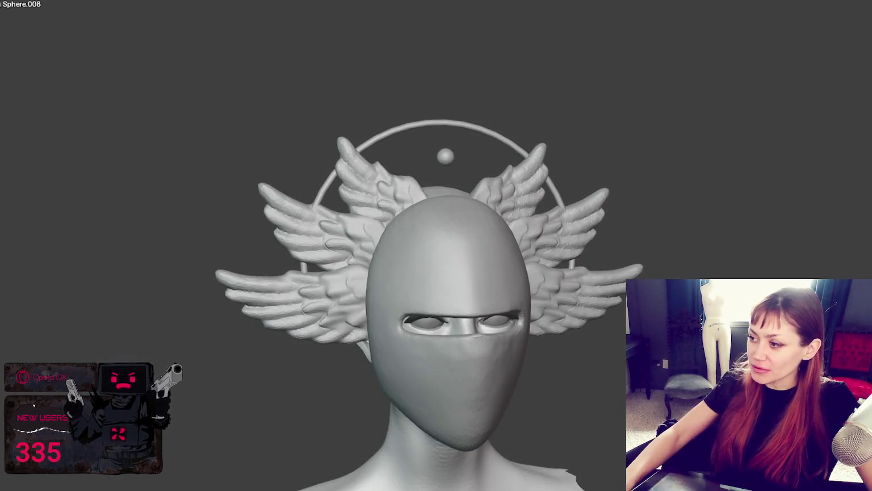
pyautogui.scroll(3, 406, 295)
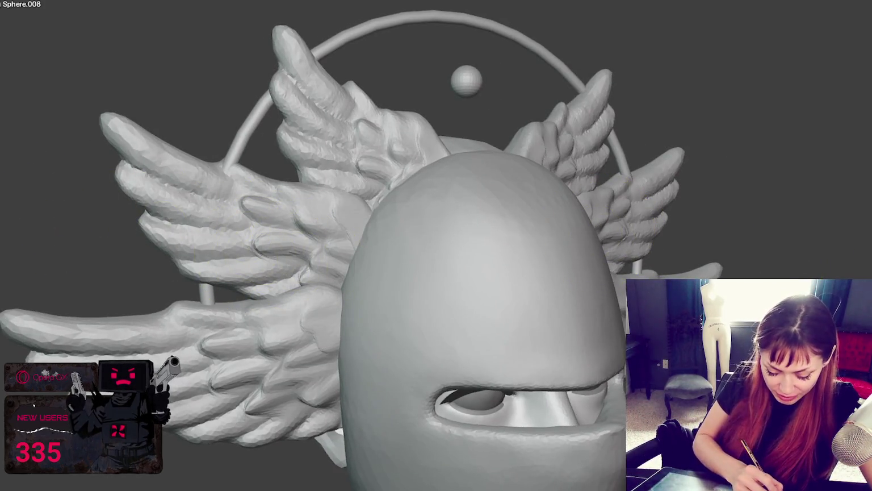
pyautogui.moveTo(522, 316); pyautogui.dragTo(482, 308, button='middle')
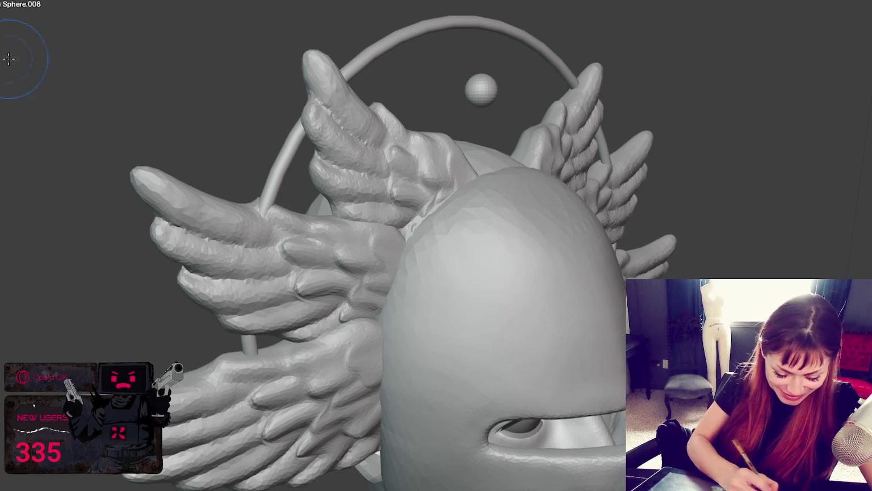
pyautogui.moveTo(404, 329); pyautogui.dragTo(591, 268)
pyautogui.moveTo(591, 268); pyautogui.dragTo(555, 237, button='middle')
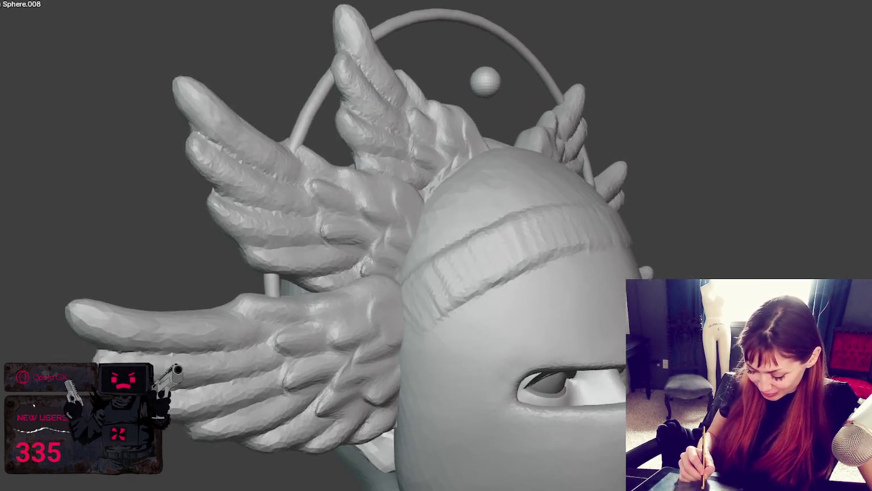
pyautogui.moveTo(397, 335); pyautogui.dragTo(614, 302, button='middle')
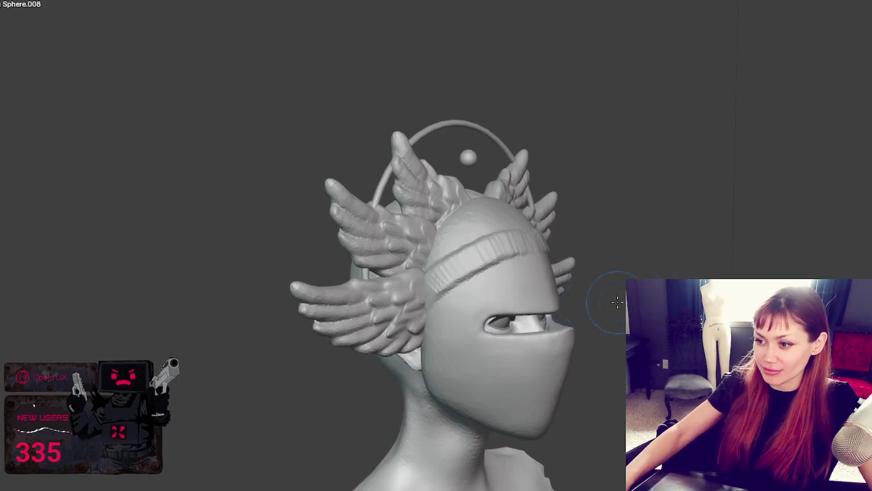
pyautogui.press('KP_1')
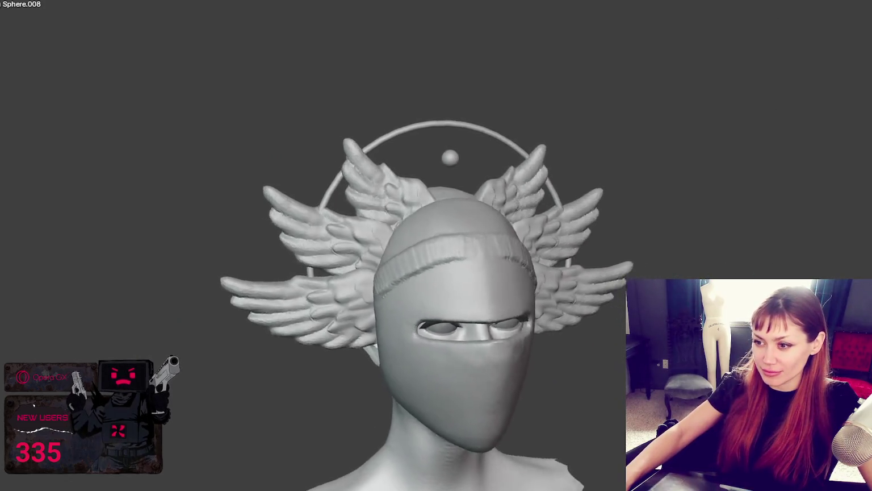
pyautogui.moveTo(653, 273); pyautogui.dragTo(758, 271, button='middle')
pyautogui.moveTo(471, 290); pyautogui.dragTo(539, 244)
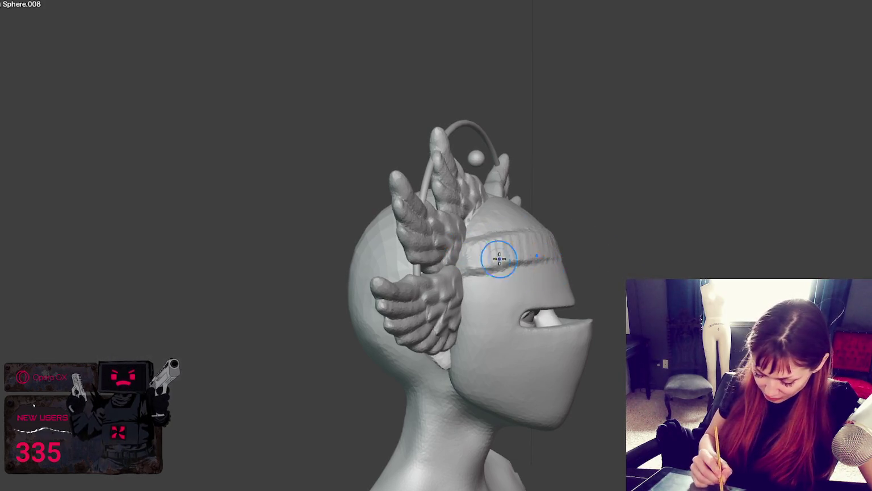
# Orbit around the back of the head, then reshape the side of the neck below the jaw
pyautogui.moveTo(619, 247)
pyautogui.mouseDown(button='middle')
pyautogui.moveTo(568, 250)
pyautogui.moveTo(502, 234)
pyautogui.mouseUp(button='middle')
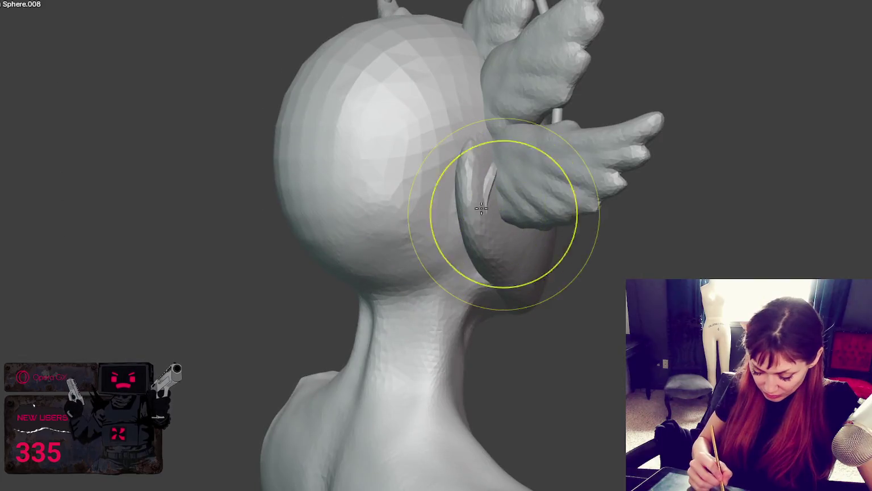
pyautogui.moveTo(506, 166); pyautogui.dragTo(577, 243, button='middle')
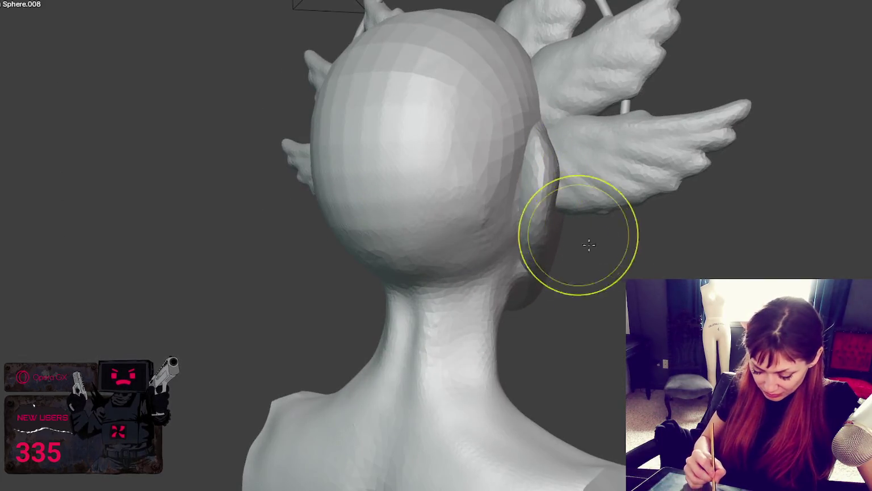
pyautogui.moveTo(538, 162)
pyautogui.mouseDown(button='middle')
pyautogui.moveTo(418, 159)
pyautogui.moveTo(397, 255)
pyautogui.moveTo(350, 248)
pyautogui.moveTo(477, 262)
pyautogui.mouseUp(button='middle')
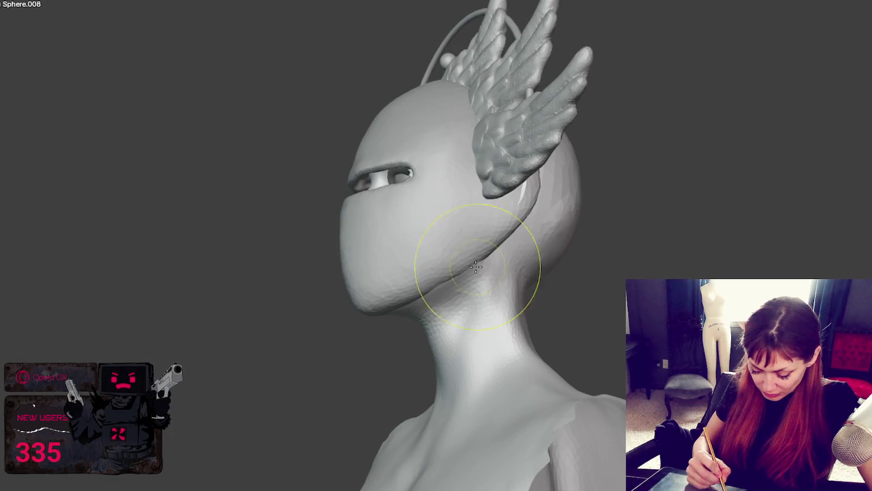
pyautogui.moveTo(487, 263); pyautogui.dragTo(502, 254)
# Sculpt the ear surface from a side view, then review the head from three-quarter and top angles
pyautogui.moveTo(518, 250)
pyautogui.mouseDown(button='middle')
pyautogui.moveTo(563, 288)
pyautogui.moveTo(402, 288)
pyautogui.moveTo(414, 195)
pyautogui.mouseUp(button='middle')
pyautogui.moveTo(415, 196); pyautogui.dragTo(406, 197)
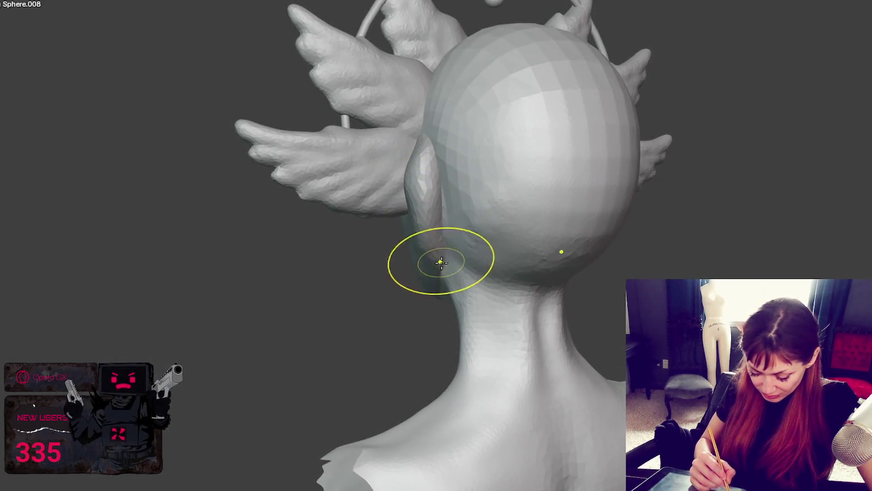
pyautogui.moveTo(438, 265)
pyautogui.mouseDown(button='middle')
pyautogui.moveTo(452, 272)
pyautogui.moveTo(526, 260)
pyautogui.moveTo(619, 282)
pyautogui.mouseUp(button='middle')
pyautogui.moveTo(549, 218)
pyautogui.mouseDown(button='middle')
pyautogui.moveTo(465, 199)
pyautogui.moveTo(429, 262)
pyautogui.mouseUp(button='middle')
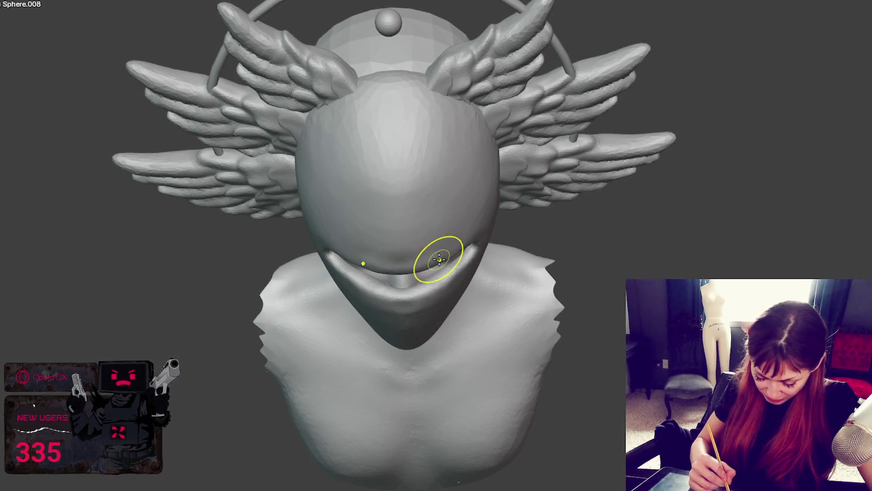
pyautogui.moveTo(446, 238)
pyautogui.mouseDown(button='middle')
pyautogui.moveTo(452, 193)
pyautogui.moveTo(444, 224)
pyautogui.mouseUp(button='middle')
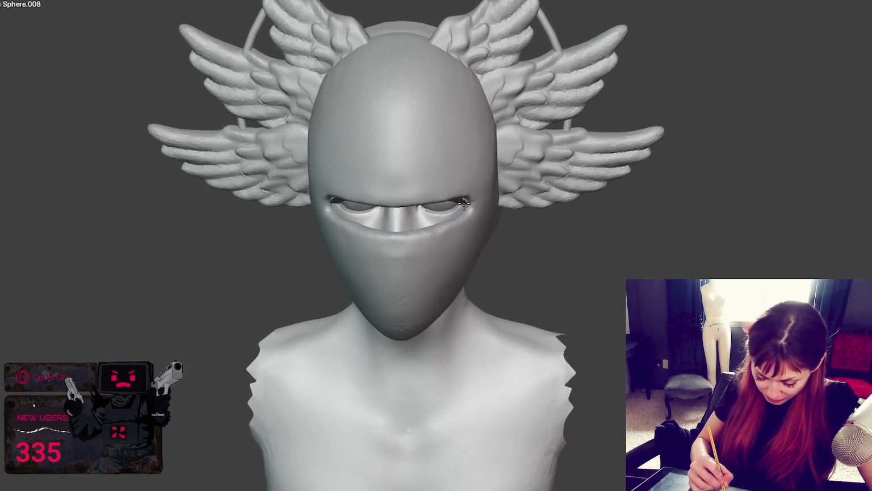
pyautogui.moveTo(446, 229); pyautogui.dragTo(409, 231, button='middle')
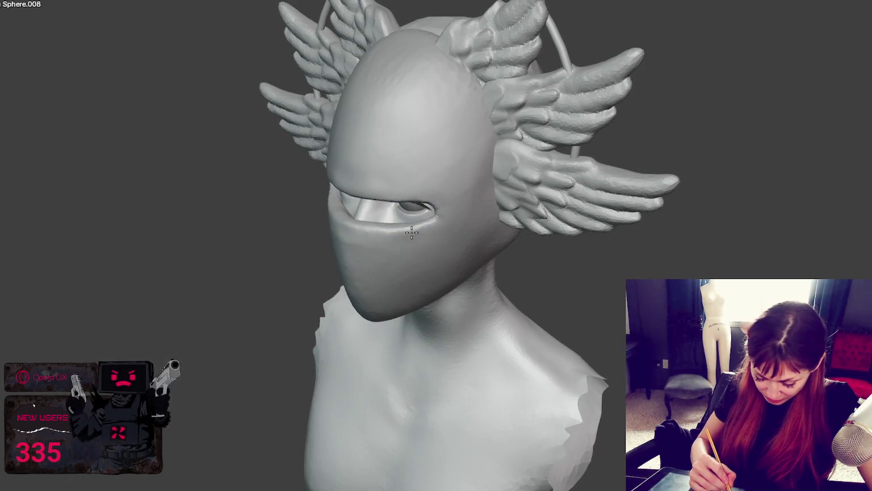
pyautogui.press('KP_1')
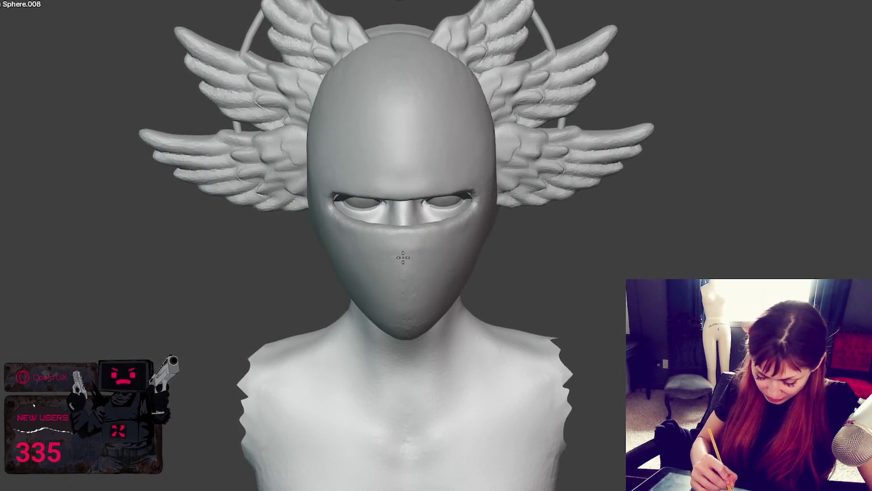
pyautogui.moveTo(458, 224); pyautogui.dragTo(452, 85, button='middle')
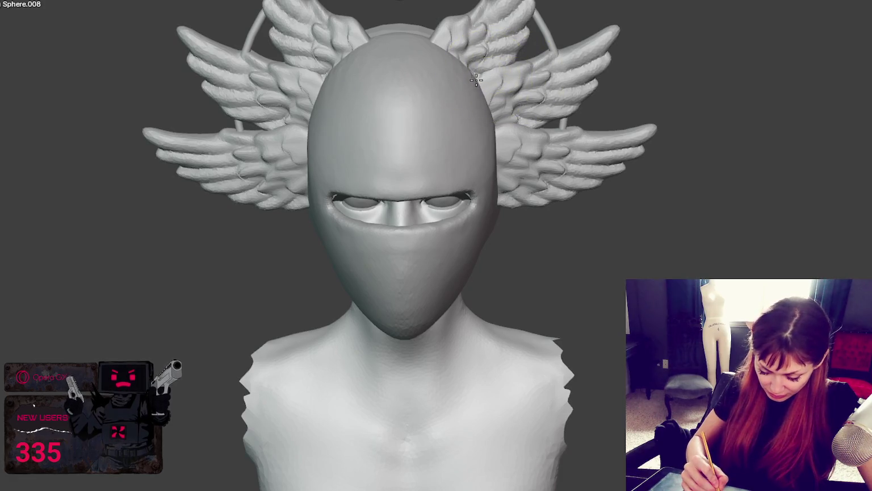
pyautogui.moveTo(494, 123); pyautogui.dragTo(503, 130, button='middle')
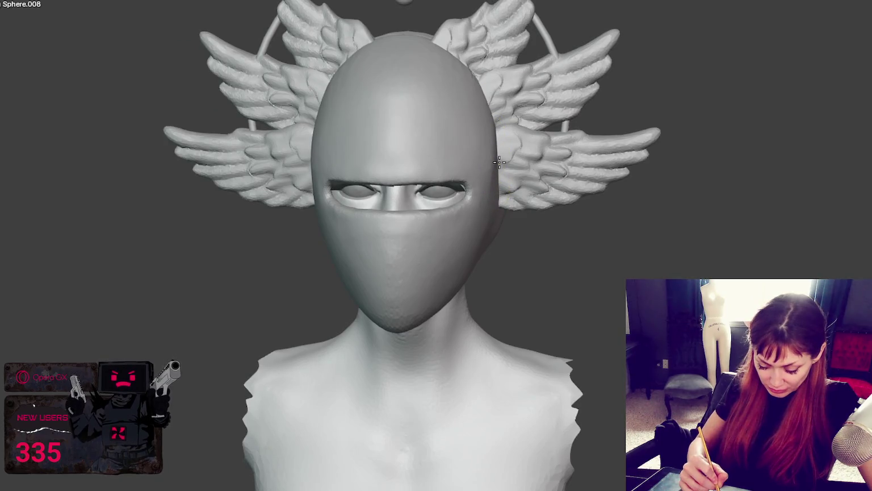
pyautogui.moveTo(499, 162); pyautogui.dragTo(535, 143, button='middle')
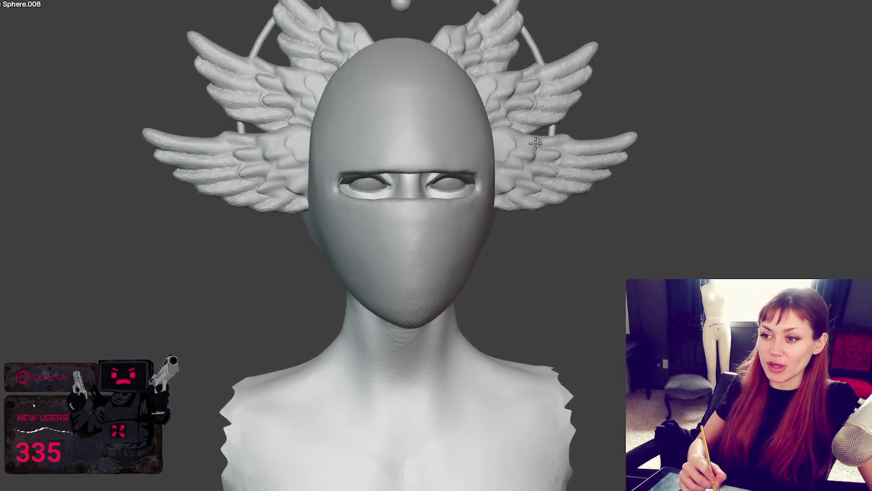
pyautogui.moveTo(392, 200); pyautogui.dragTo(568, 193, button='middle')
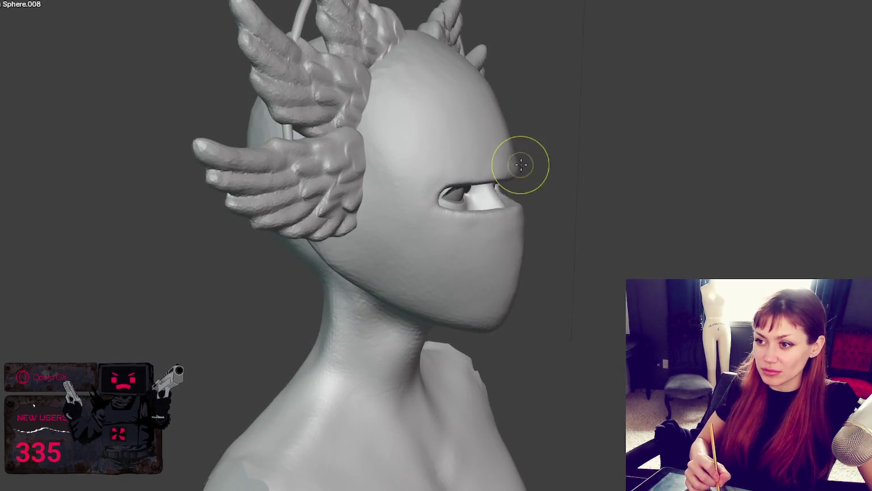
pyautogui.moveTo(522, 165)
pyautogui.mouseDown(button='middle')
pyautogui.moveTo(423, 181)
pyautogui.moveTo(406, 169)
pyautogui.mouseUp(button='middle')
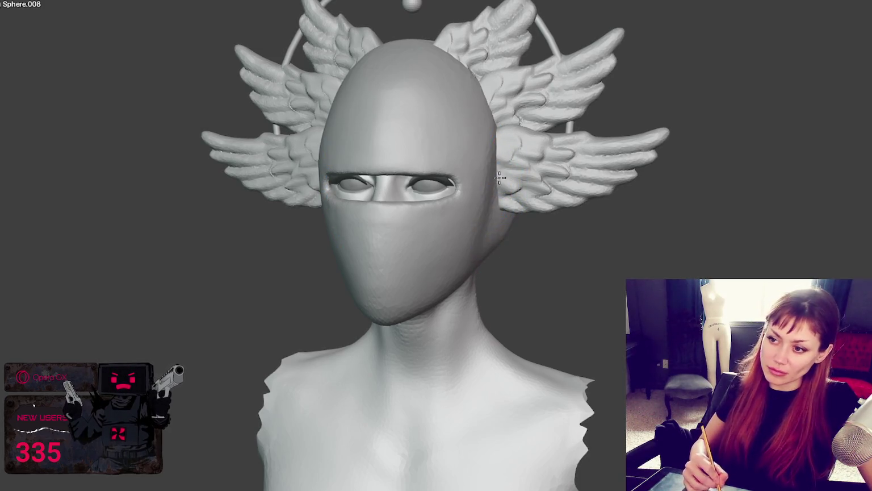
pyautogui.moveTo(513, 242); pyautogui.dragTo(413, 220, button='middle')
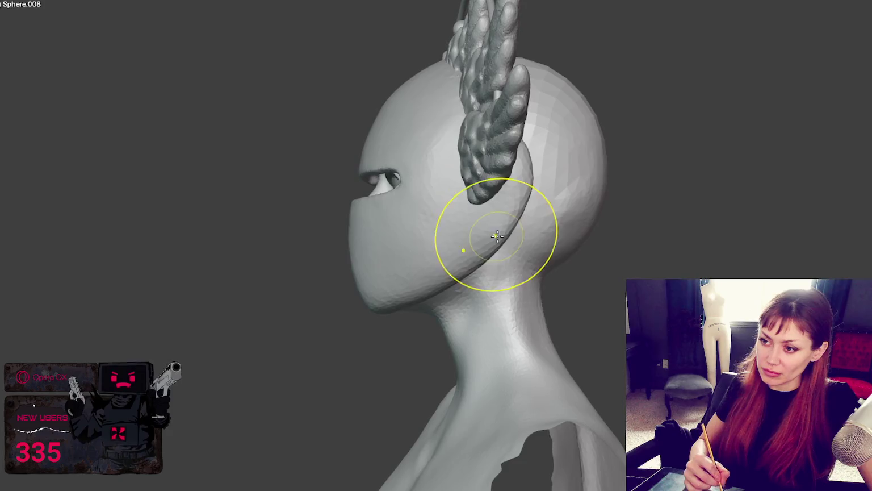
pyautogui.moveTo(467, 230); pyautogui.dragTo(528, 243, button='middle')
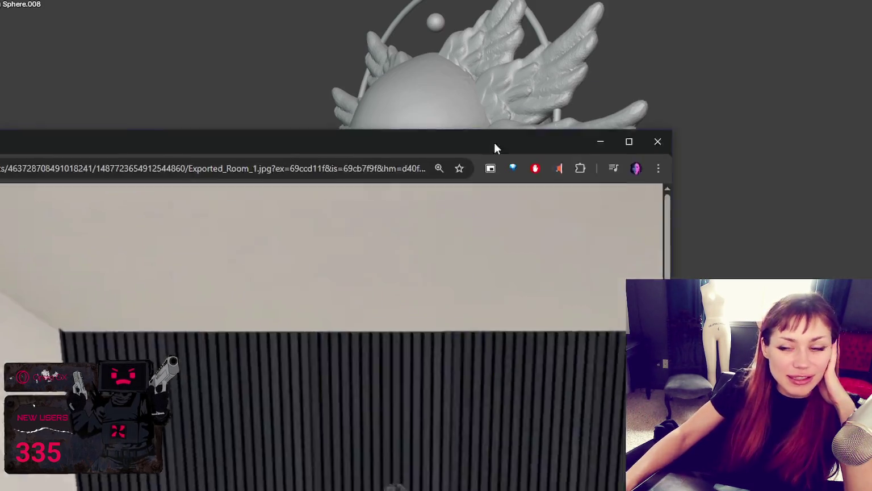
pyautogui.doubleClick(494, 146)
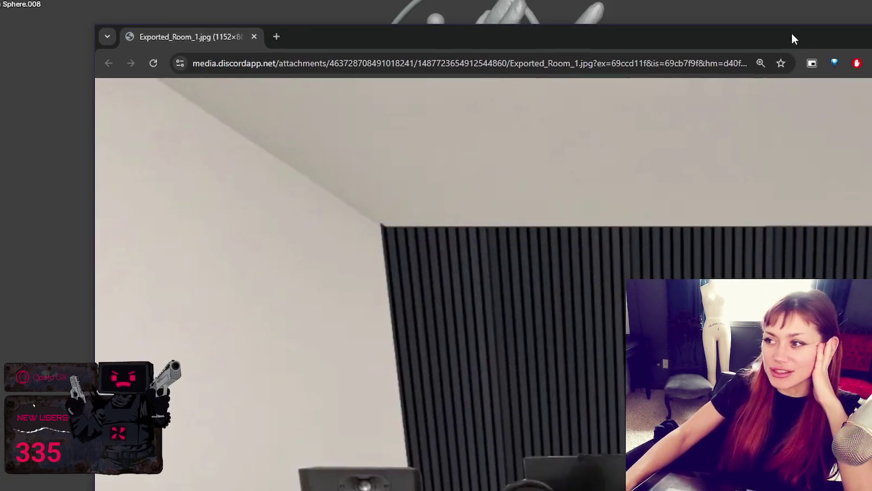
# Show Exported_Room_1.jpg full-screen and zoom out to see the whole room render
pyautogui.press('F11')
pyautogui.scroll(-2, 850, 243)
pyautogui.scroll(-1, 850, 243)
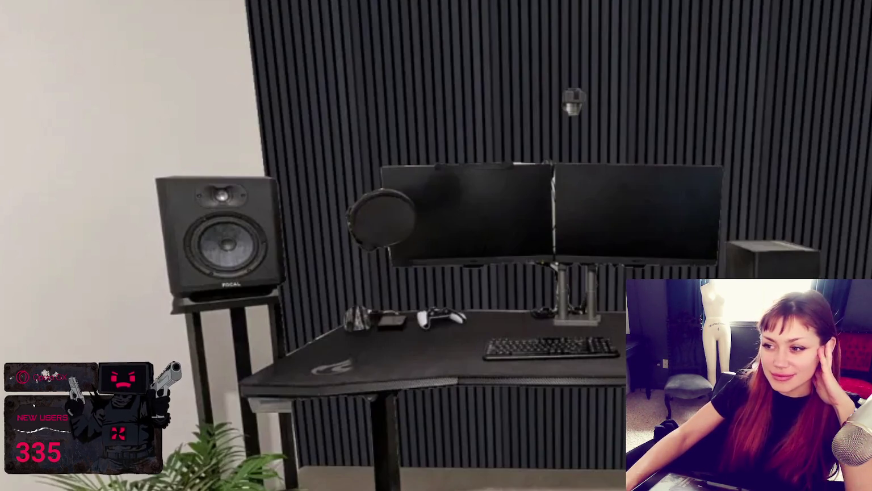
pyautogui.scroll(3, 406, 319)
pyautogui.scroll(-3, 406, 319)
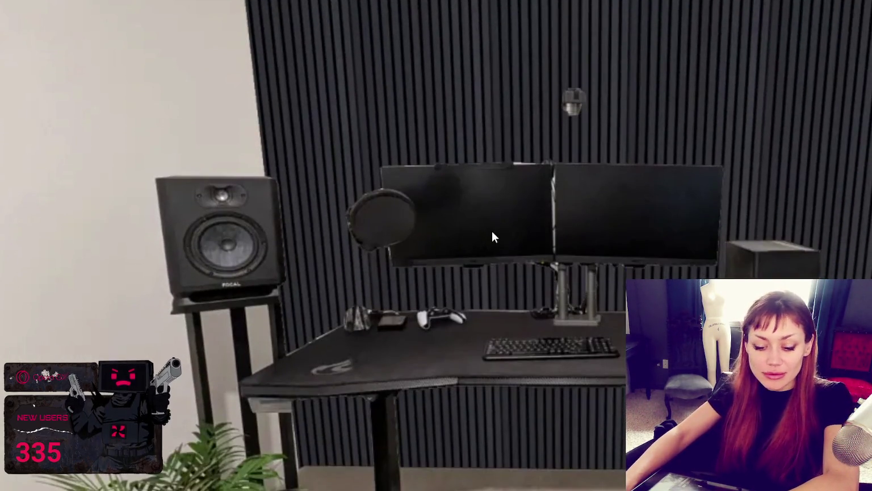
pyautogui.scroll(-2, 491, 231)
pyautogui.scroll(-2, 492, 232)
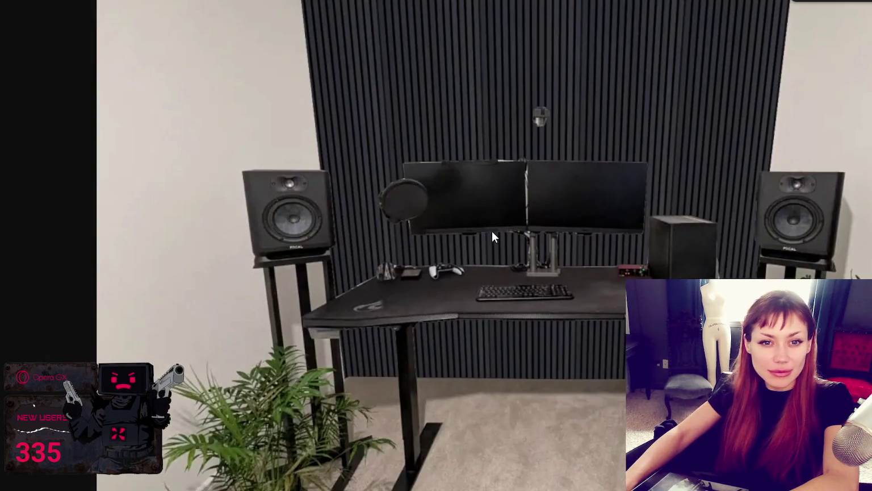
pyautogui.scroll(-1, 492, 232)
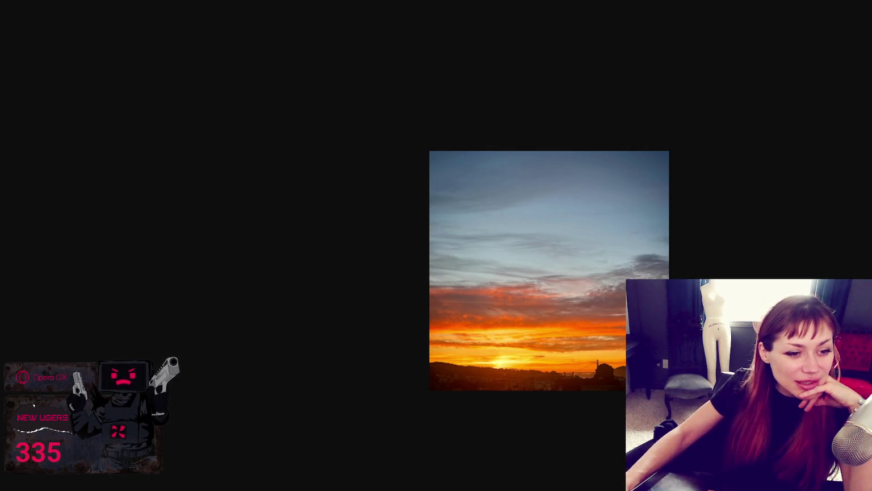
# Step through the shared photos in the preview, including the white cat pictures
pyautogui.press('Right')
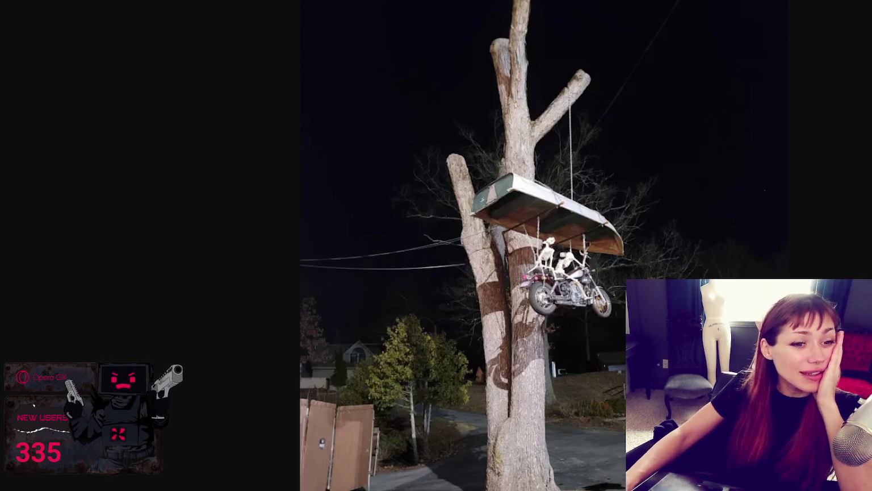
pyautogui.press('Right')
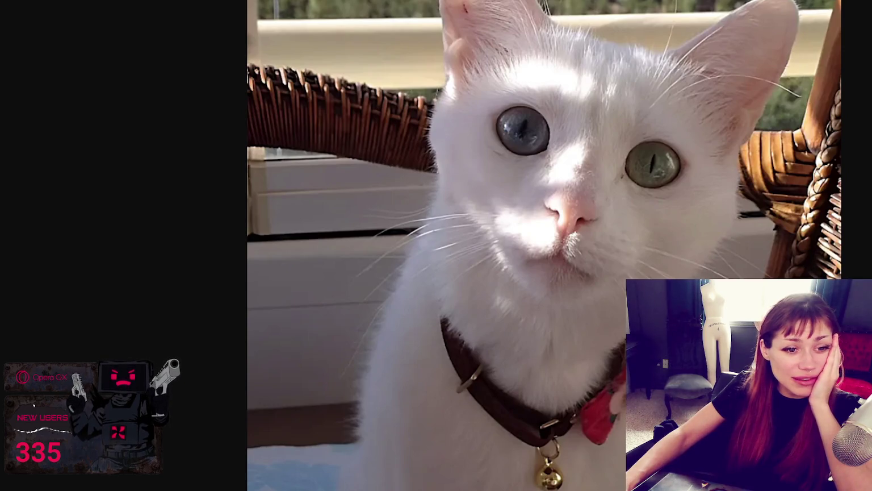
pyautogui.press('Right')
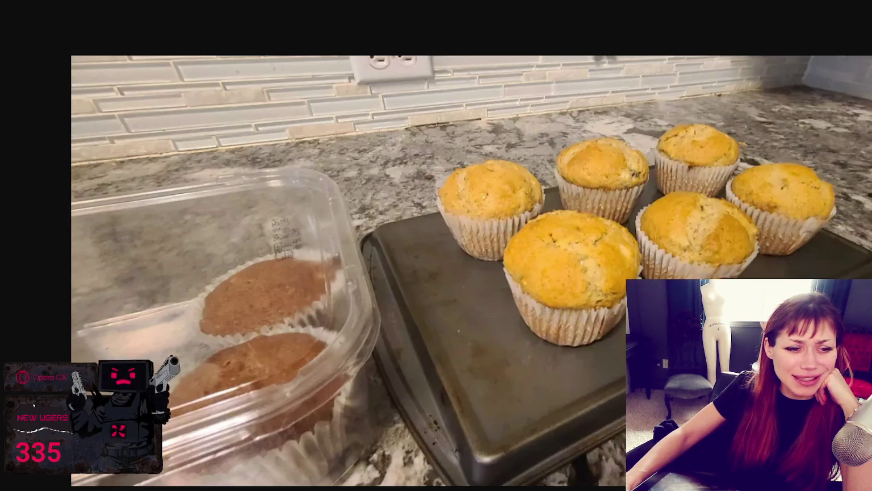
pyautogui.press('Right')
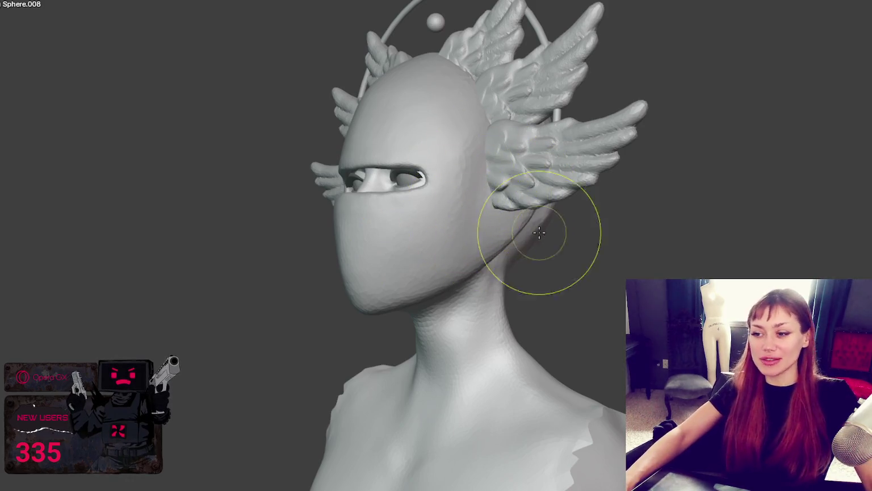
# Inspect the head from the front and below, then deepen the crease at the ear's base
pyautogui.moveTo(540, 233); pyautogui.dragTo(686, 214, button='middle')
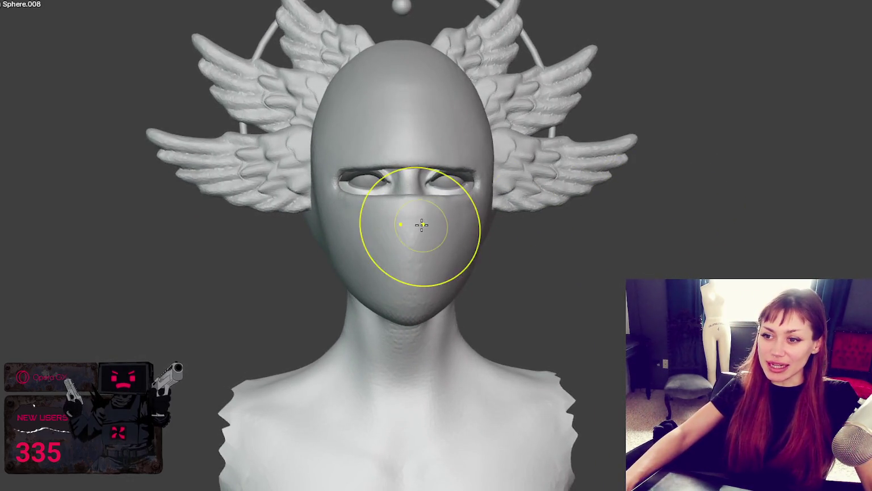
pyautogui.scroll(3, 711, 263)
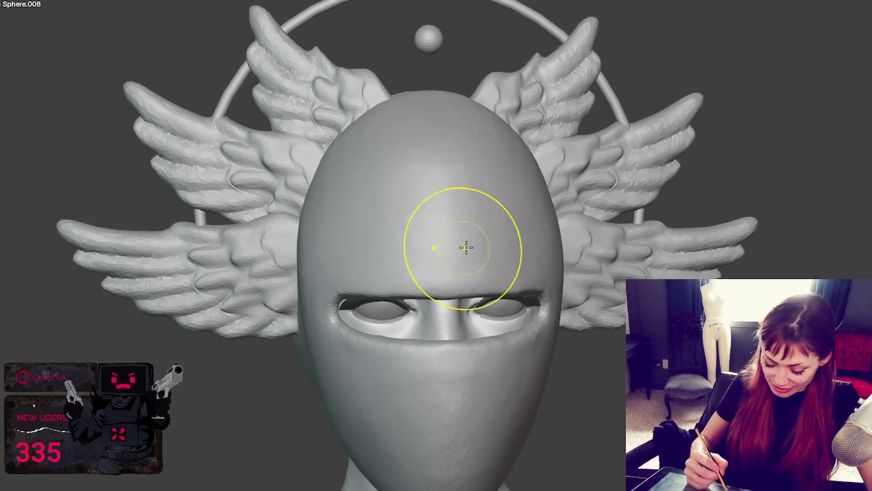
pyautogui.scroll(-2, 467, 247)
pyautogui.moveTo(458, 259)
pyautogui.mouseDown(button='middle')
pyautogui.moveTo(510, 222)
pyautogui.moveTo(503, 204)
pyautogui.mouseUp(button='middle')
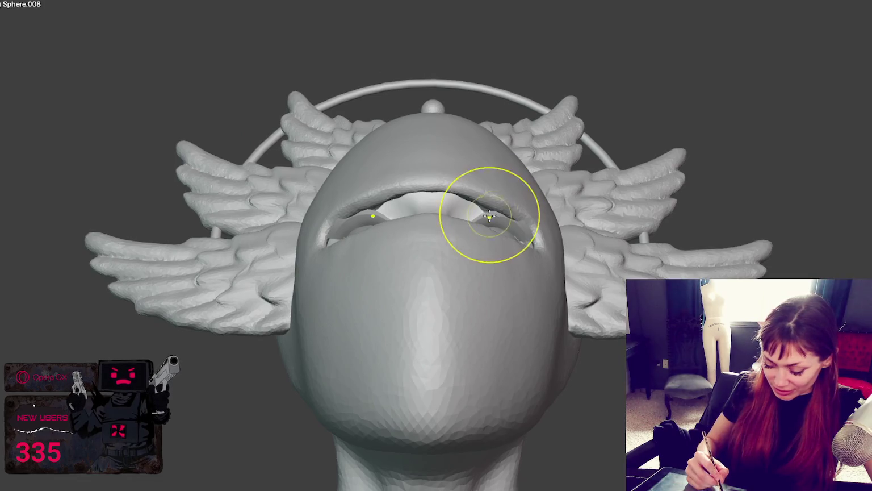
pyautogui.moveTo(488, 211); pyautogui.dragTo(512, 172, button='middle')
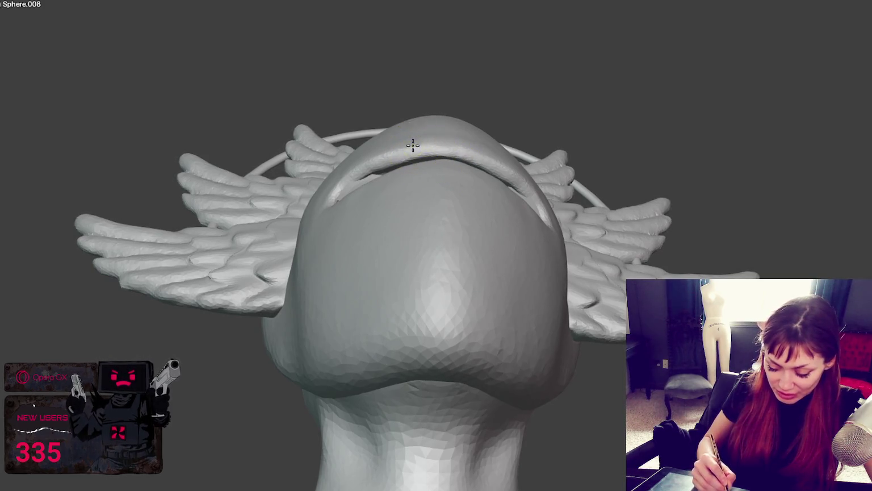
pyautogui.moveTo(530, 185)
pyautogui.mouseDown(button='middle')
pyautogui.moveTo(520, 200)
pyautogui.moveTo(445, 230)
pyautogui.moveTo(569, 312)
pyautogui.mouseUp(button='middle')
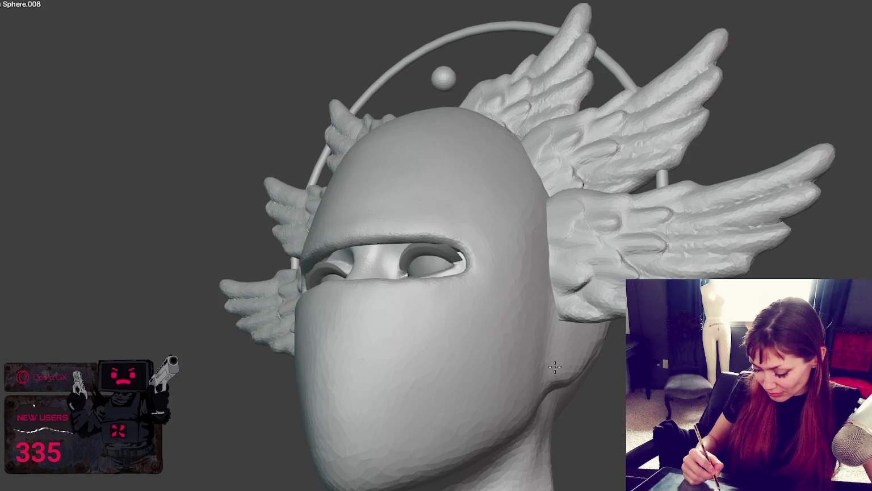
pyautogui.moveTo(551, 399); pyautogui.dragTo(482, 375, button='middle')
pyautogui.moveTo(482, 374); pyautogui.dragTo(493, 361)
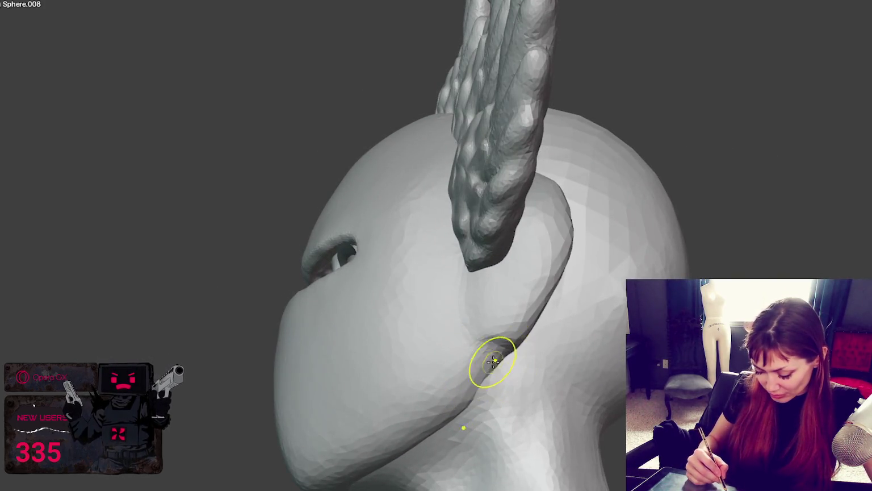
# With a larger brush, pull the ear into a pointed tip and reshape its lobe and underside
pyautogui.press('f')
pyautogui.click(535, 307)
pyautogui.moveTo(557, 281); pyautogui.dragTo(590, 156)
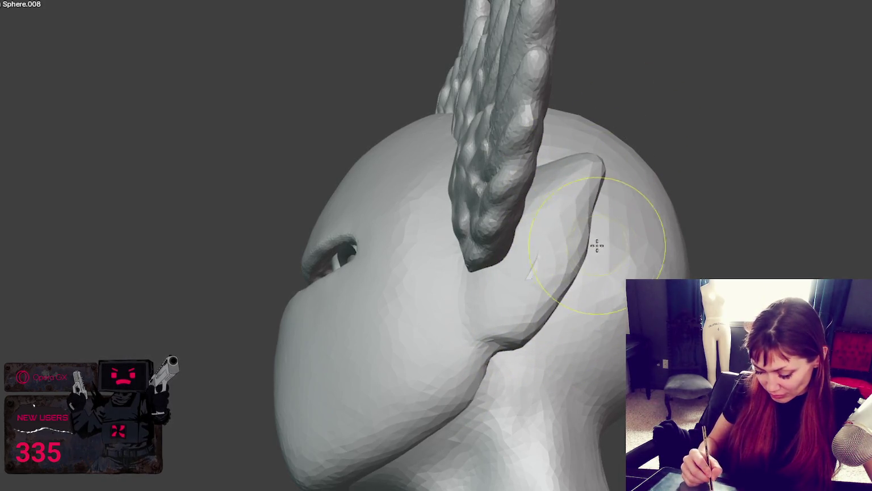
pyautogui.moveTo(615, 288); pyautogui.dragTo(584, 324, button='middle')
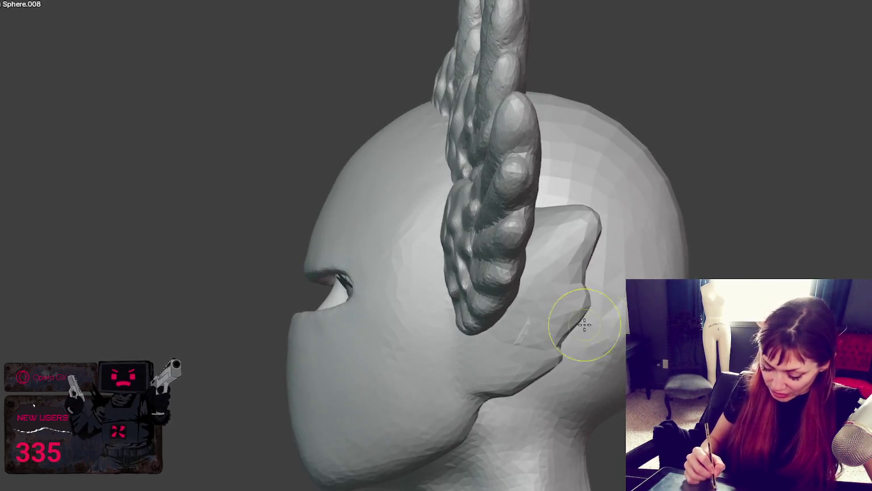
pyautogui.moveTo(559, 288)
pyautogui.keyDown('ctrl'); pyautogui.mouseDown()
pyautogui.moveTo(551, 315)
pyautogui.moveTo(579, 263)
pyautogui.mouseUp(); pyautogui.keyUp('ctrl')
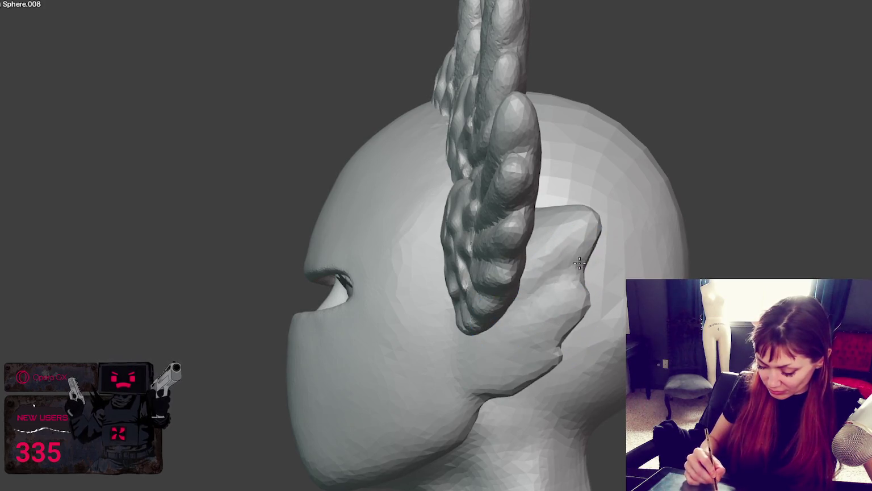
pyautogui.keyDown('ctrl'); pyautogui.moveTo(477, 327); pyautogui.dragTo(505, 350); pyautogui.keyUp('ctrl')
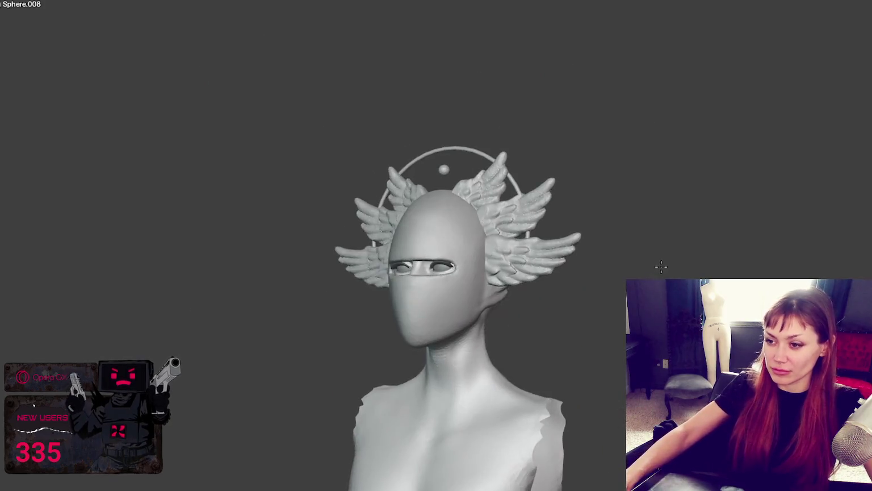
# Orbit to a side profile and pull the ear into a longer pointed tip
pyautogui.moveTo(785, 265)
pyautogui.mouseDown(button='middle')
pyautogui.moveTo(497, 270)
pyautogui.moveTo(869, 267)
pyautogui.mouseUp(button='middle')
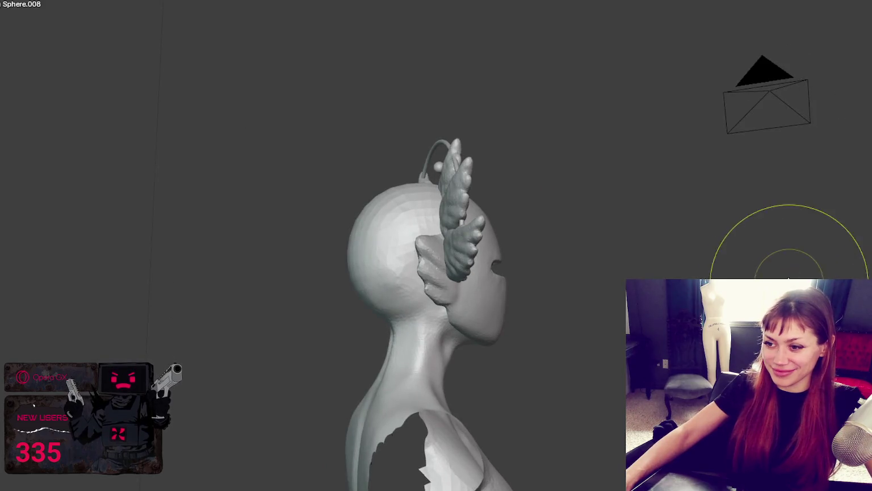
pyautogui.moveTo(789, 278)
pyautogui.mouseDown(button='middle')
pyautogui.moveTo(568, 314)
pyautogui.moveTo(399, 311)
pyautogui.moveTo(575, 325)
pyautogui.moveTo(598, 353)
pyautogui.moveTo(493, 351)
pyautogui.mouseUp(button='middle')
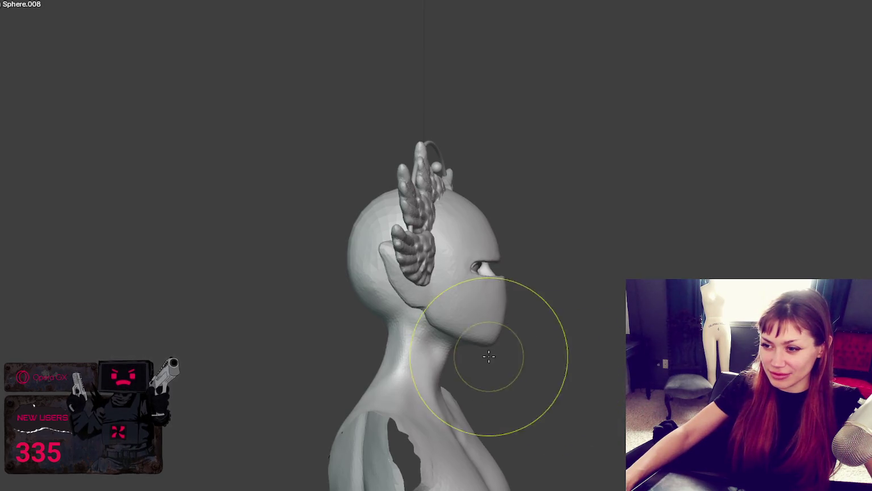
pyautogui.moveTo(490, 356); pyautogui.dragTo(526, 356, button='middle')
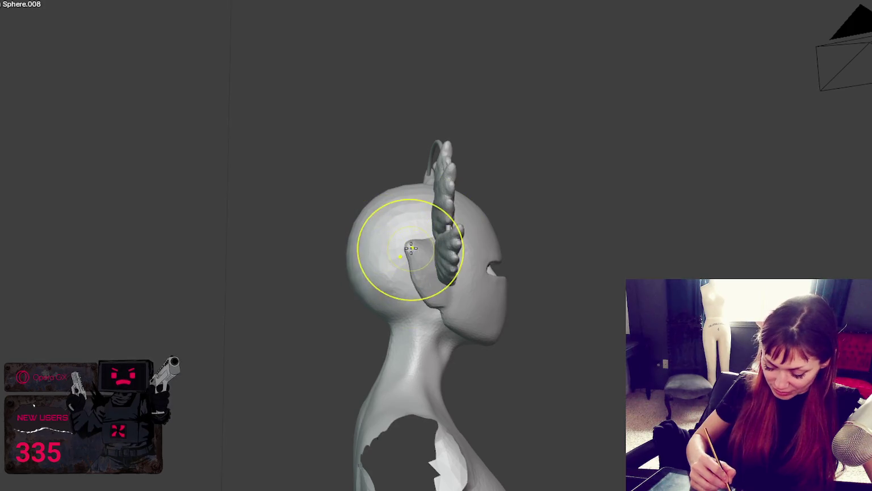
pyautogui.moveTo(409, 259); pyautogui.dragTo(373, 208)
# Check the ear from exact back and side views, then hide the winged crest and halo
pyautogui.press('ctrl+KP_1')
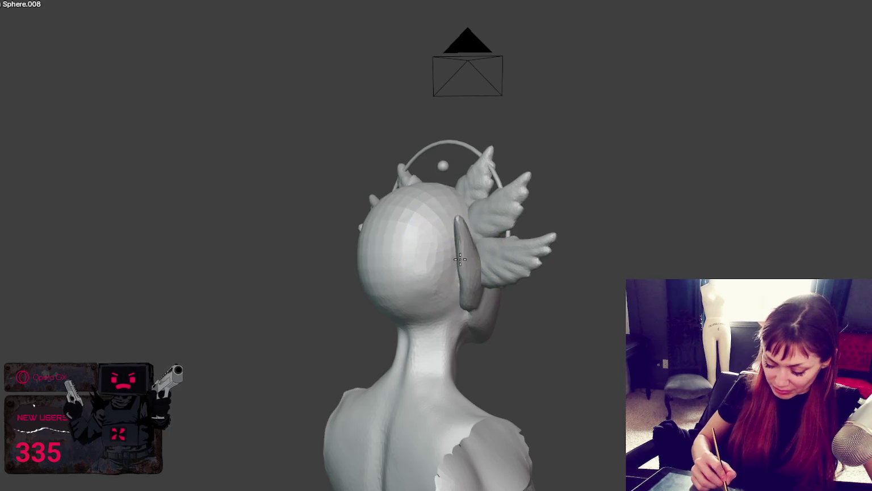
pyautogui.press('ctrl+KP_3')
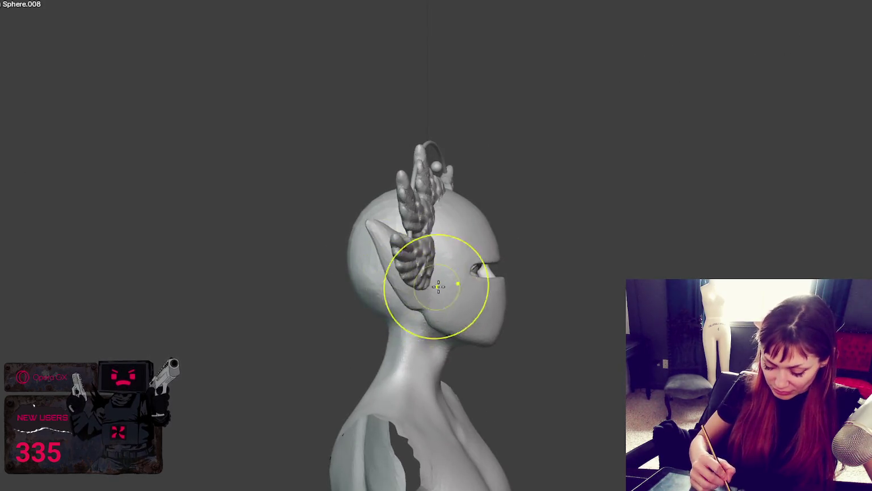
pyautogui.moveTo(438, 282); pyautogui.dragTo(380, 253, button='middle')
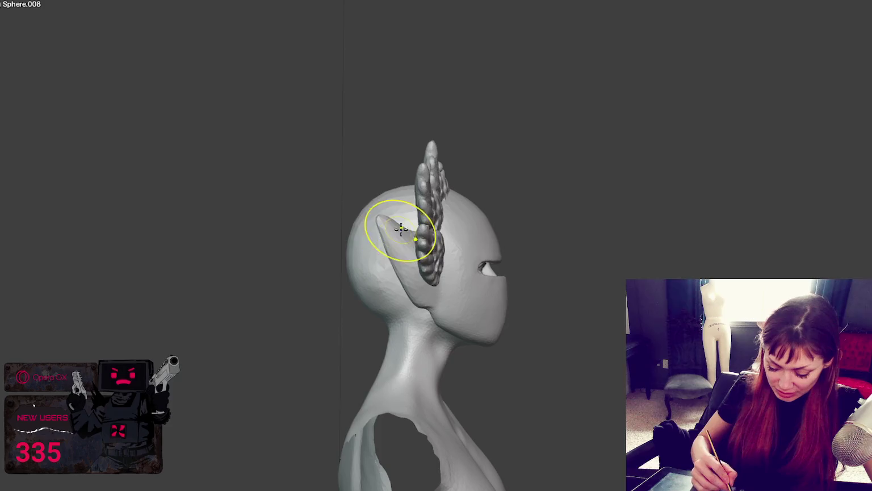
pyautogui.moveTo(383, 225)
pyautogui.mouseDown(button='middle')
pyautogui.moveTo(449, 308)
pyautogui.moveTo(381, 213)
pyautogui.mouseUp(button='middle')
pyautogui.moveTo(442, 231)
pyautogui.mouseDown(button='middle')
pyautogui.moveTo(431, 255)
pyautogui.moveTo(448, 282)
pyautogui.mouseUp(button='middle')
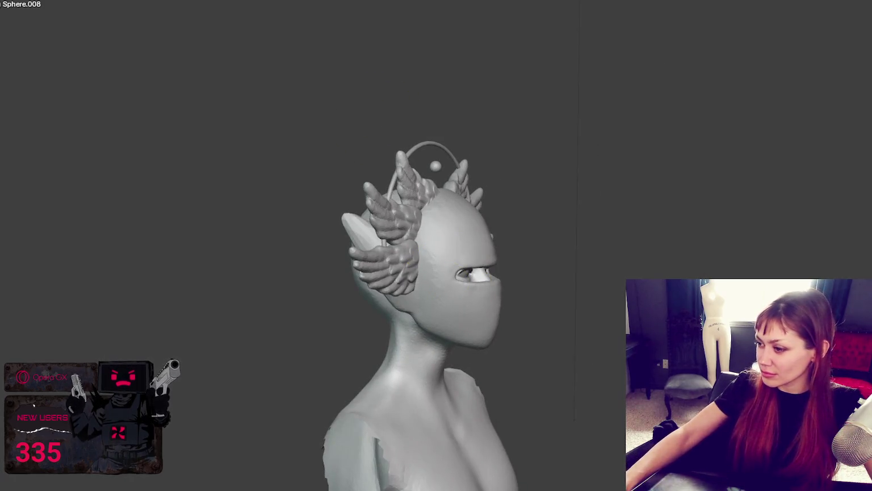
pyautogui.press('h')
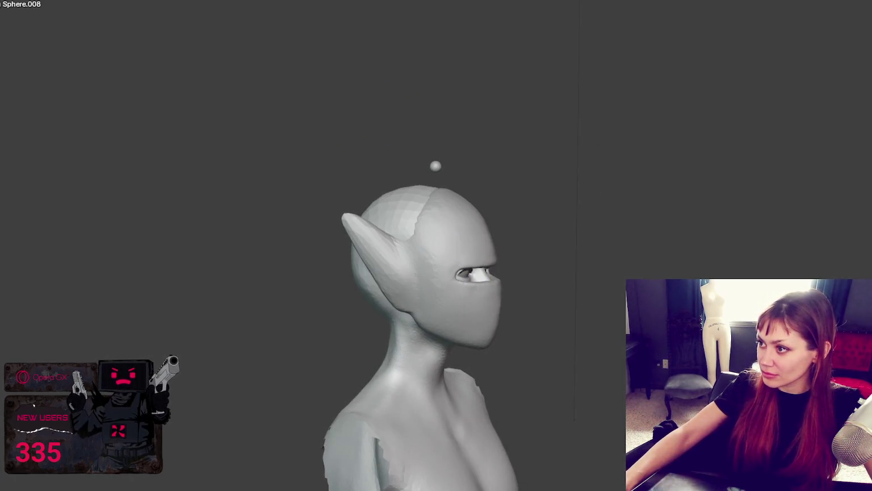
# Smooth the ear base and jaw, then broaden the ear and extend its tip
pyautogui.press('KP_1')
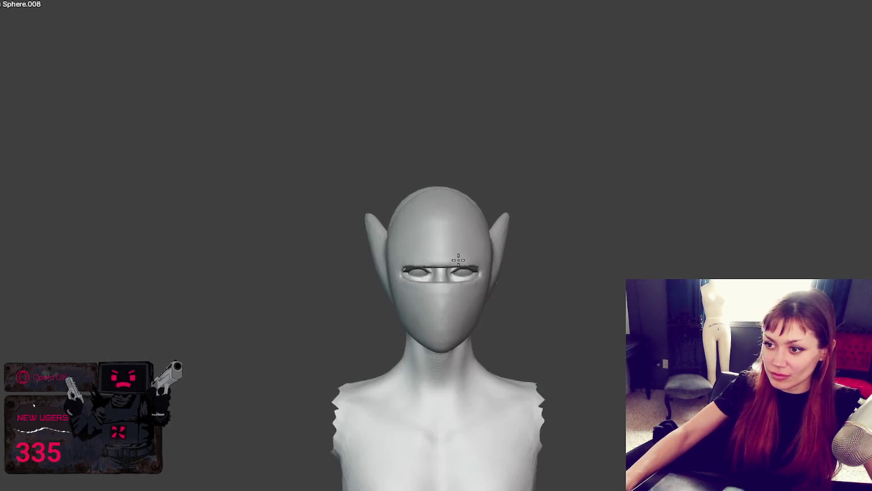
pyautogui.press('KP_3')
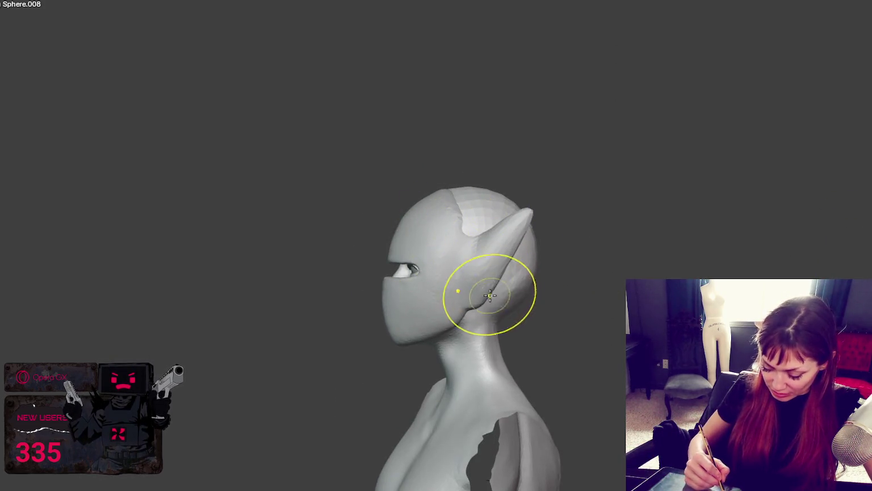
pyautogui.moveTo(477, 303); pyautogui.dragTo(453, 307)
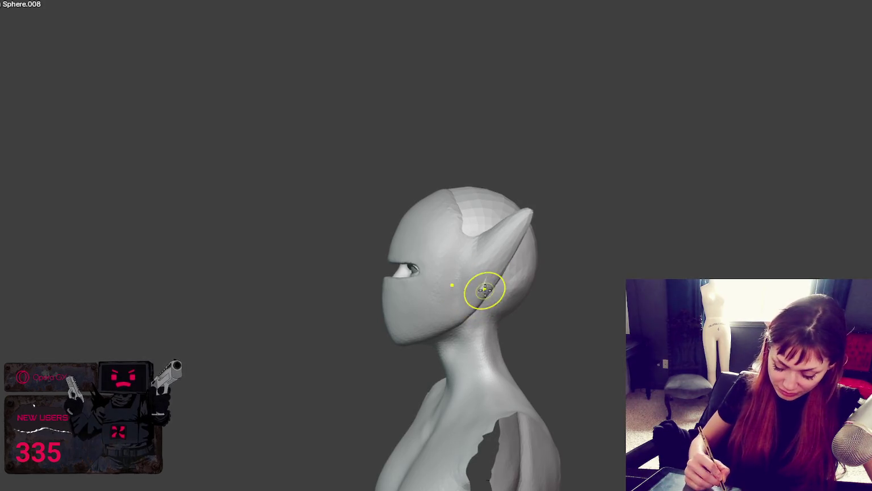
pyautogui.moveTo(505, 272); pyautogui.dragTo(477, 210, button='middle')
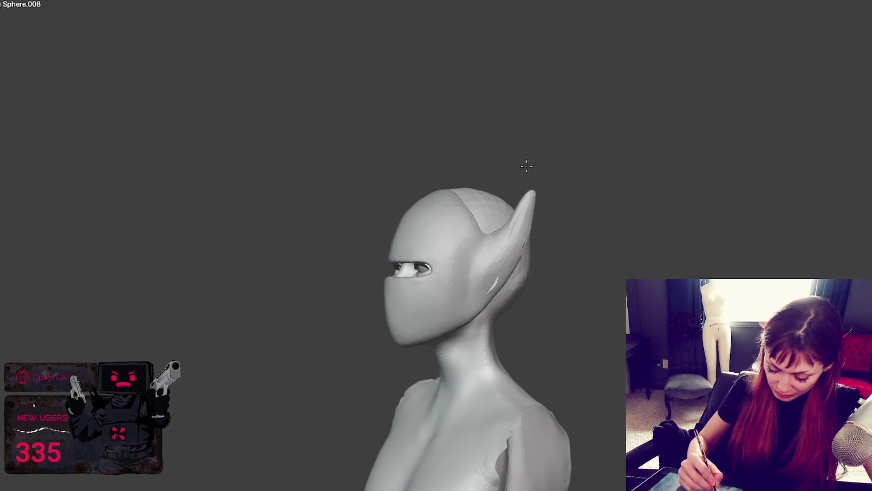
pyautogui.moveTo(520, 221)
pyautogui.mouseDown(button='middle')
pyautogui.moveTo(554, 220)
pyautogui.moveTo(505, 283)
pyautogui.mouseUp(button='middle')
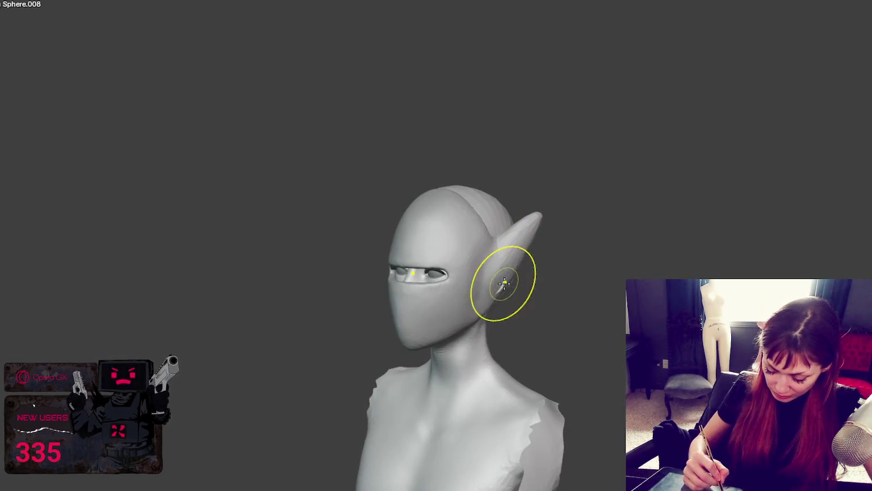
pyautogui.moveTo(531, 225); pyautogui.dragTo(549, 217)
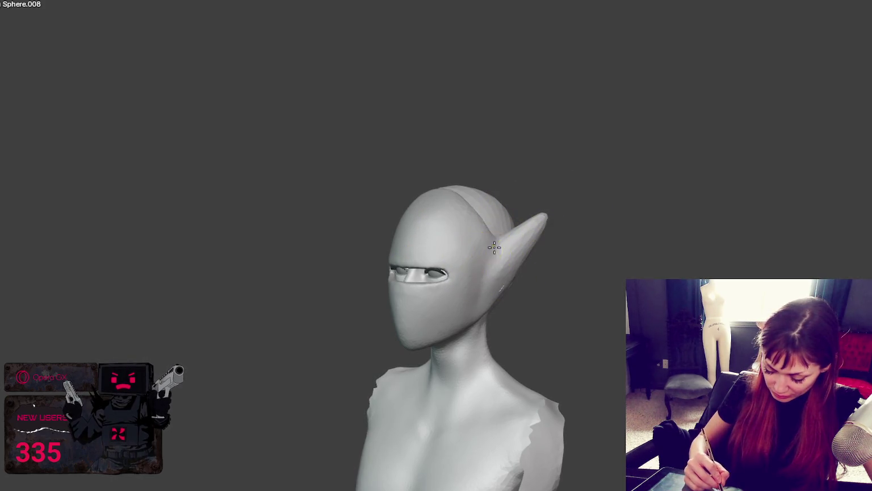
# Pull spikes up from the top of the head, undoing one stroke and reviewing from several angles
pyautogui.moveTo(498, 253); pyautogui.dragTo(496, 259, button='middle')
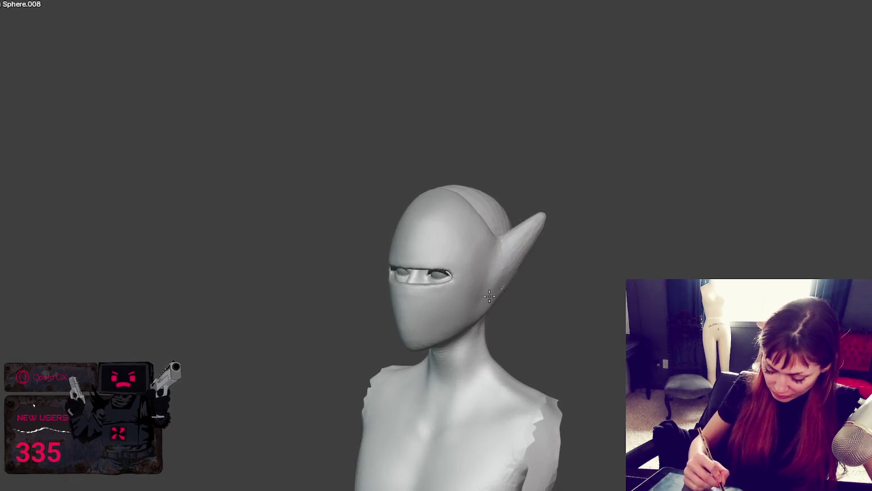
pyautogui.moveTo(503, 292); pyautogui.dragTo(505, 261, button='middle')
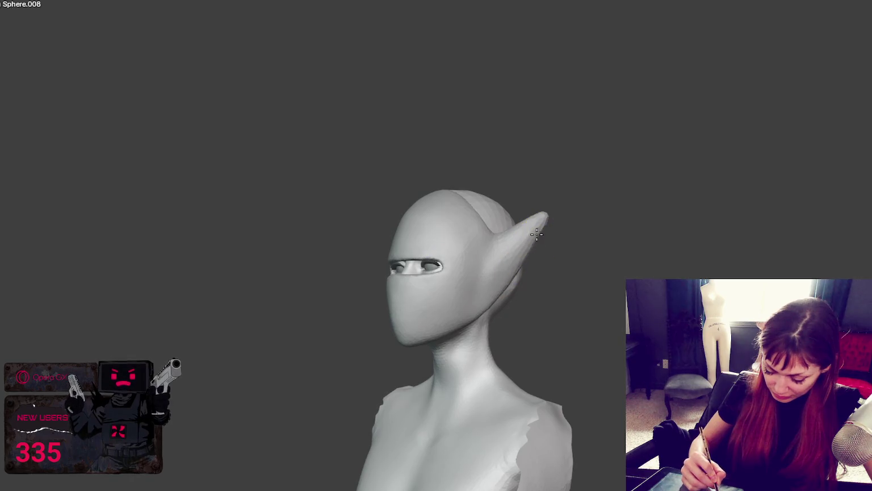
pyautogui.moveTo(537, 217); pyautogui.dragTo(577, 220, button='middle')
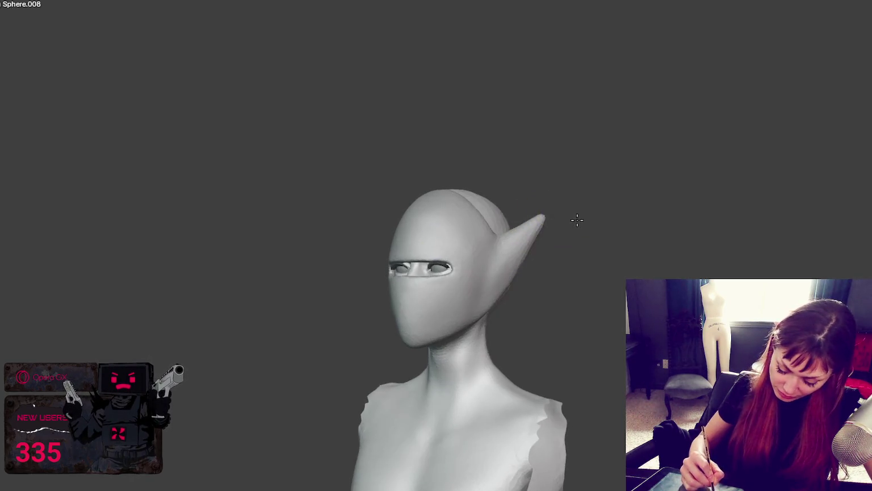
pyautogui.moveTo(530, 236); pyautogui.dragTo(518, 264, button='middle')
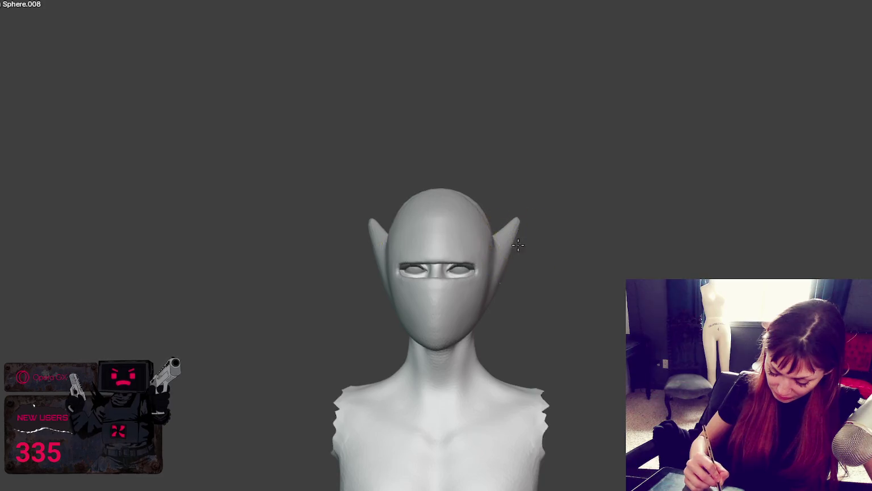
pyautogui.moveTo(518, 245); pyautogui.dragTo(515, 249, button='middle')
pyautogui.moveTo(488, 170)
pyautogui.mouseDown()
pyautogui.moveTo(490, 150)
pyautogui.moveTo(553, 58)
pyautogui.mouseUp()
pyautogui.hotkey('ctrl', 'z')
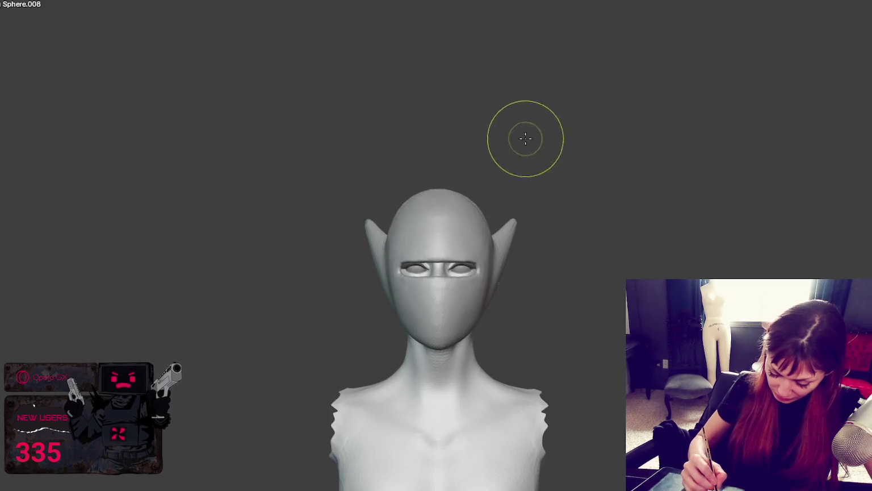
pyautogui.moveTo(526, 138); pyautogui.dragTo(474, 211, button='middle')
pyautogui.moveTo(531, 91)
pyautogui.mouseDown(button='middle')
pyautogui.moveTo(564, 127)
pyautogui.moveTo(572, 121)
pyautogui.moveTo(500, 127)
pyautogui.moveTo(451, 102)
pyautogui.moveTo(549, 159)
pyautogui.moveTo(740, 189)
pyautogui.moveTo(593, 180)
pyautogui.moveTo(726, 160)
pyautogui.mouseUp(button='middle')
# Sculpt along the jawline under the ear, viewed in profile
pyautogui.moveTo(418, 305); pyautogui.dragTo(401, 309)
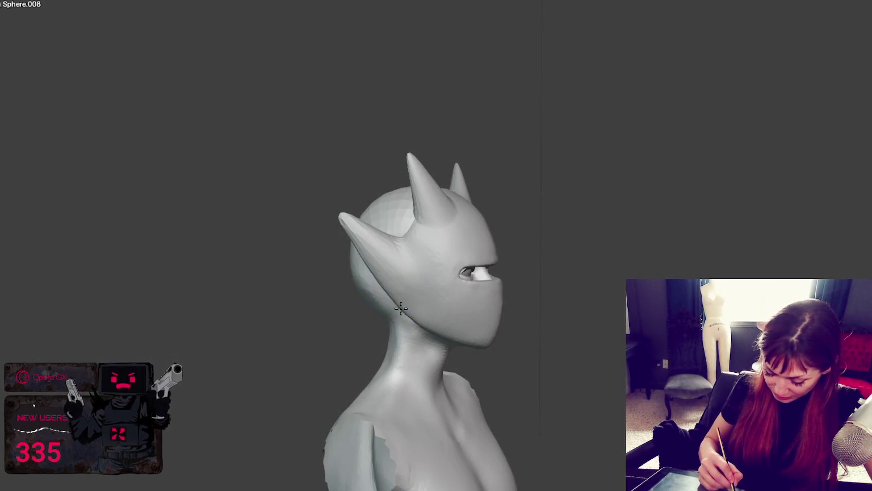
pyautogui.moveTo(398, 302)
pyautogui.mouseDown(button='middle')
pyautogui.moveTo(458, 304)
pyautogui.moveTo(421, 313)
pyautogui.moveTo(467, 362)
pyautogui.moveTo(418, 313)
pyautogui.mouseUp(button='middle')
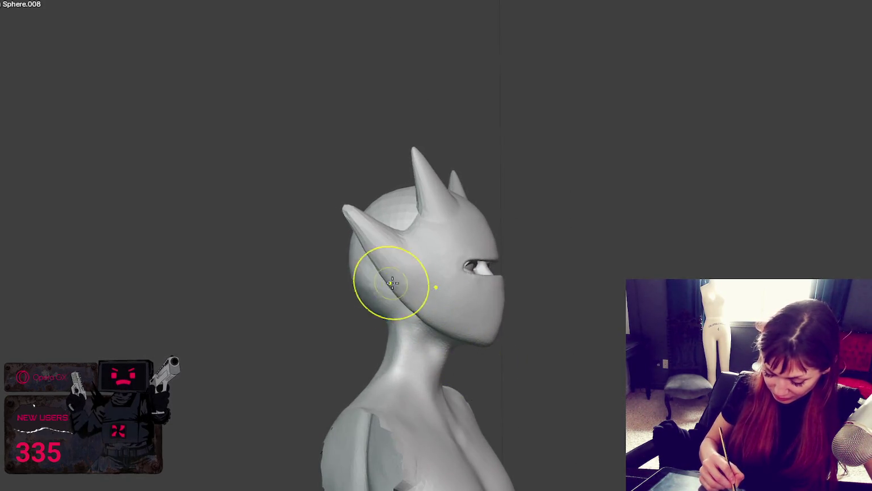
pyautogui.moveTo(393, 282); pyautogui.dragTo(402, 277, button='middle')
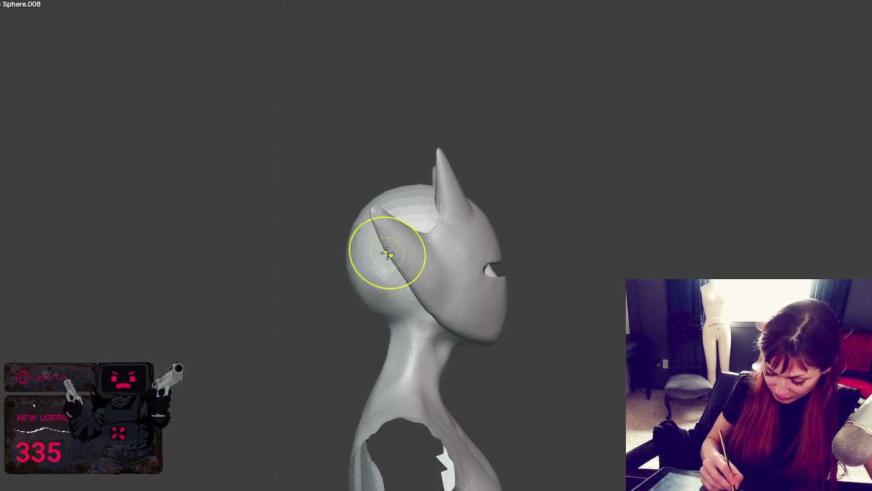
# Pull both horns taller and sharper, checking them from above and in profile
pyautogui.moveTo(463, 172)
pyautogui.mouseDown(button='middle')
pyautogui.moveTo(423, 153)
pyautogui.moveTo(482, 173)
pyautogui.mouseUp(button='middle')
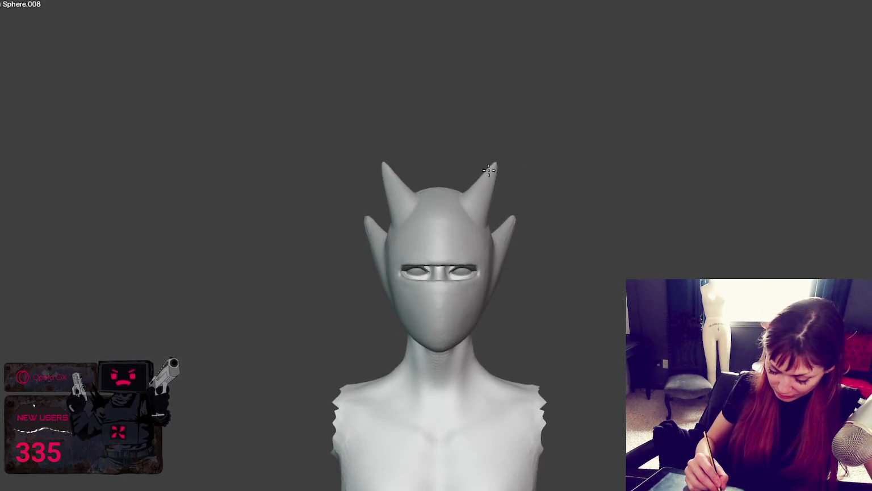
pyautogui.moveTo(491, 178); pyautogui.dragTo(497, 160)
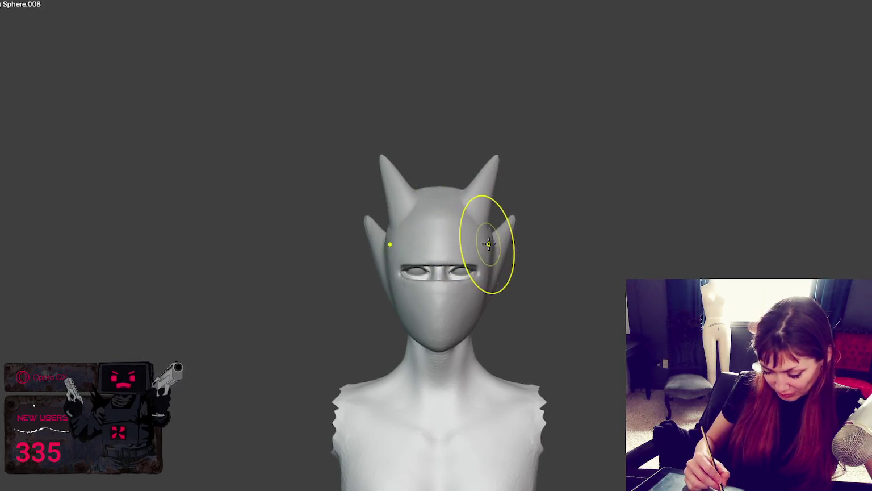
pyautogui.moveTo(494, 185)
pyautogui.mouseDown(button='middle')
pyautogui.moveTo(506, 181)
pyautogui.moveTo(481, 195)
pyautogui.moveTo(495, 156)
pyautogui.moveTo(448, 171)
pyautogui.mouseUp(button='middle')
pyautogui.moveTo(480, 143); pyautogui.dragTo(454, 170, button='middle')
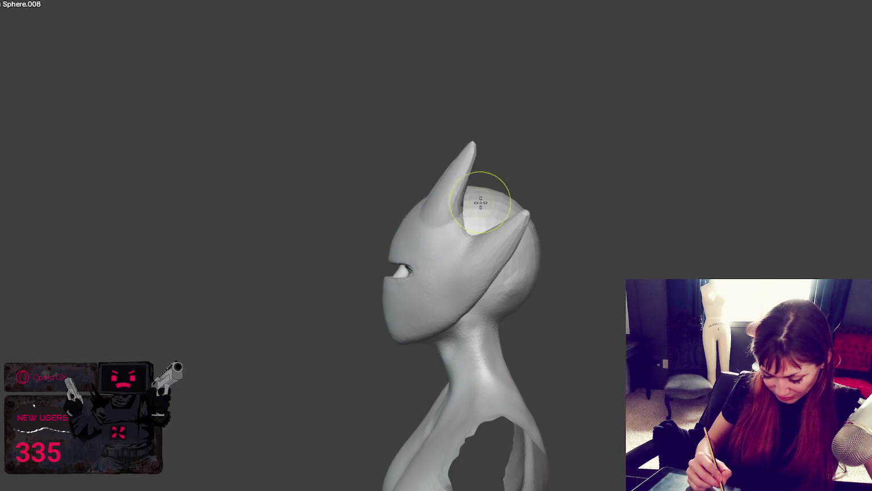
pyautogui.moveTo(481, 202); pyautogui.dragTo(487, 226, button='middle')
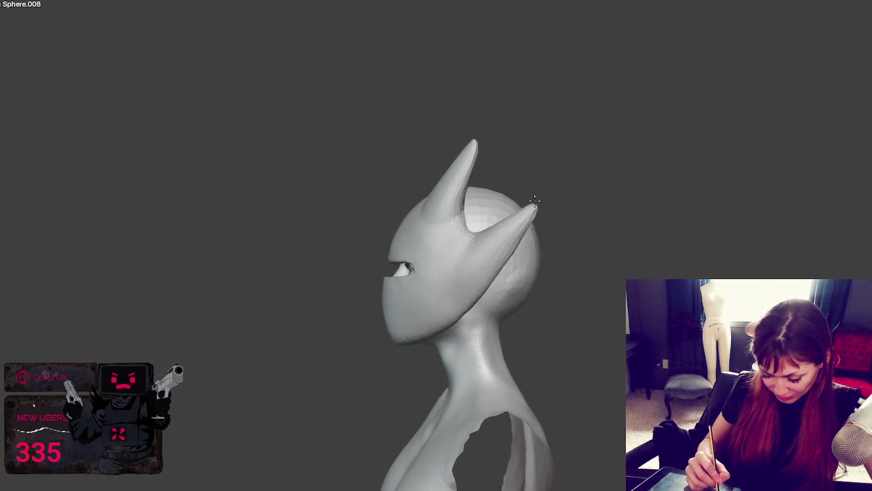
pyautogui.moveTo(477, 227); pyautogui.dragTo(579, 232, button='middle')
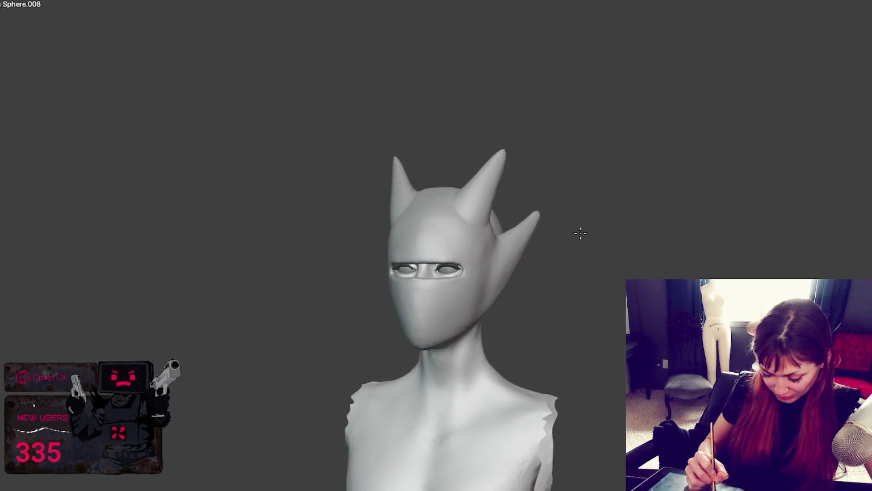
# Reshape the side horn near its tip and check the horns from several angles
pyautogui.moveTo(541, 259); pyautogui.dragTo(500, 274)
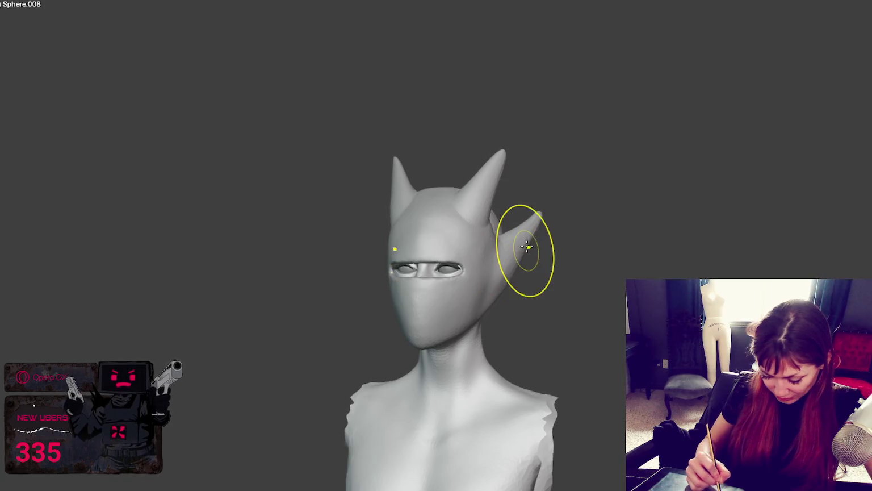
pyautogui.moveTo(528, 233); pyautogui.dragTo(564, 233, button='middle')
pyautogui.moveTo(499, 239); pyautogui.dragTo(485, 251, button='middle')
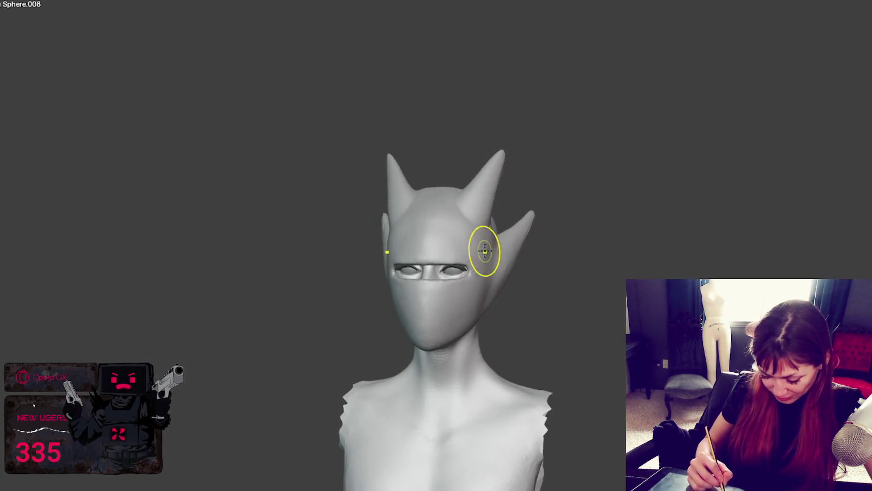
pyautogui.moveTo(565, 150)
pyautogui.mouseDown(button='middle')
pyautogui.moveTo(551, 181)
pyautogui.moveTo(475, 254)
pyautogui.mouseUp(button='middle')
pyautogui.moveTo(570, 150)
pyautogui.mouseDown(button='middle')
pyautogui.moveTo(625, 202)
pyautogui.moveTo(703, 200)
pyautogui.moveTo(556, 188)
pyautogui.moveTo(458, 220)
pyautogui.mouseUp(button='middle')
pyautogui.moveTo(551, 152)
pyautogui.mouseDown(button='middle')
pyautogui.moveTo(528, 188)
pyautogui.moveTo(628, 201)
pyautogui.moveTo(703, 195)
pyautogui.moveTo(577, 191)
pyautogui.moveTo(568, 214)
pyautogui.moveTo(581, 196)
pyautogui.mouseUp(button='middle')
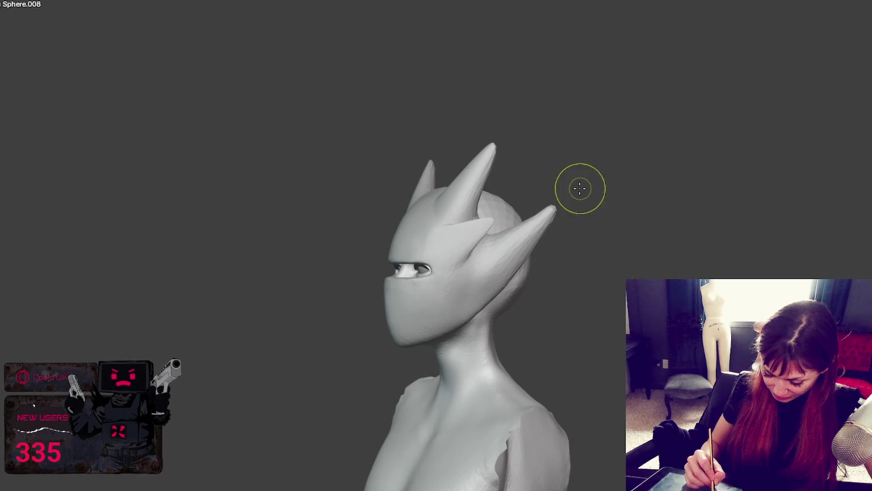
pyautogui.moveTo(597, 144)
pyautogui.mouseDown(button='middle')
pyautogui.moveTo(660, 214)
pyautogui.moveTo(719, 214)
pyautogui.moveTo(706, 209)
pyautogui.moveTo(701, 255)
pyautogui.moveTo(680, 255)
pyautogui.mouseUp(button='middle')
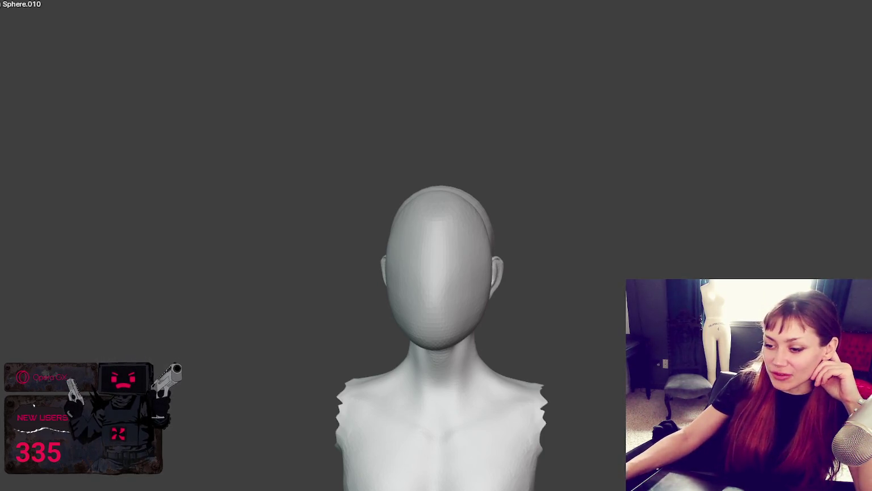
# Zoom in on Sphere.010, the smooth oval face shell covering the head
pyautogui.scroll(2, 487, 219)
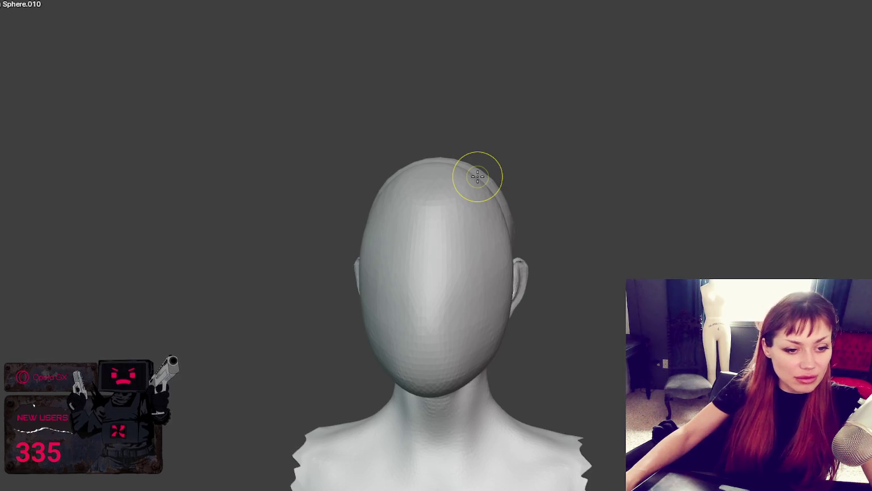
# Sculpt a forehead ridge and brow lump on the face shell, then undo those strokes
pyautogui.moveTo(436, 286); pyautogui.dragTo(511, 273, button='middle')
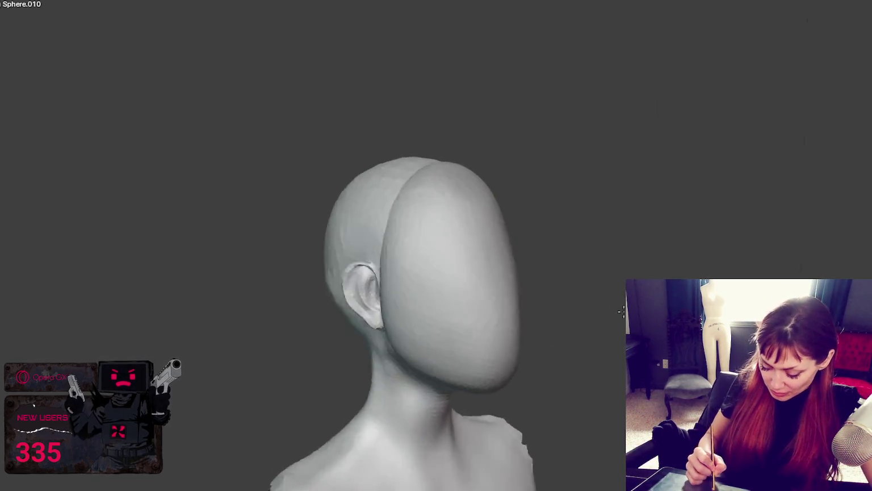
pyautogui.moveTo(419, 209); pyautogui.dragTo(487, 302)
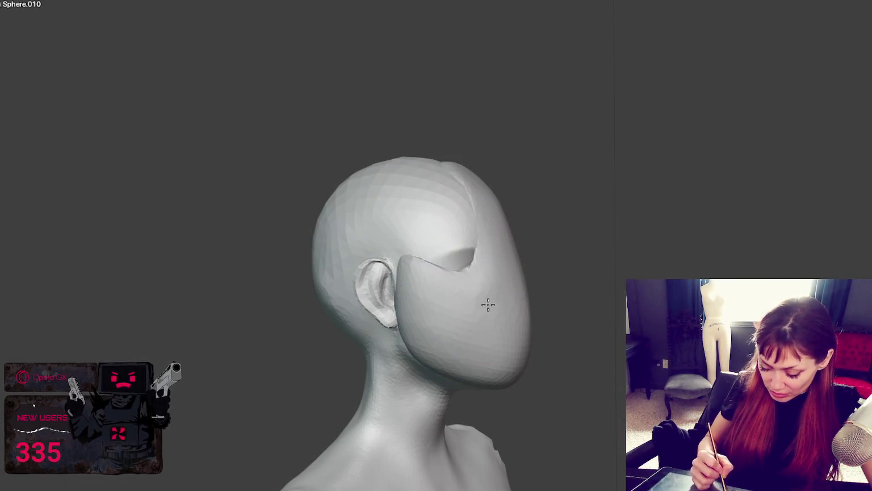
pyautogui.moveTo(493, 296); pyautogui.dragTo(411, 311, button='middle')
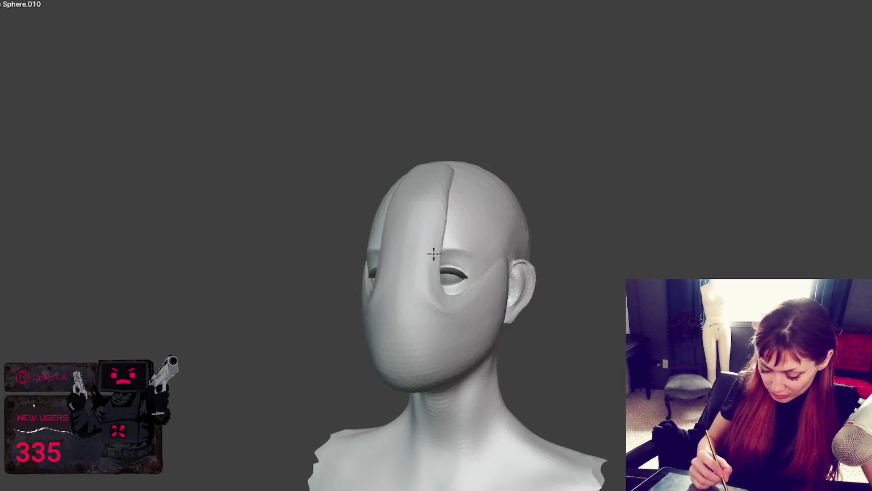
pyautogui.moveTo(396, 275); pyautogui.dragTo(477, 272, button='middle')
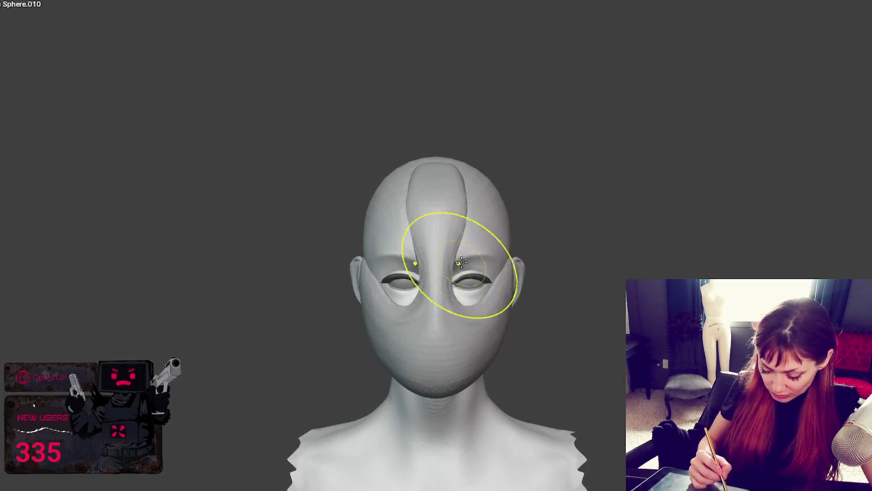
pyautogui.moveTo(452, 202); pyautogui.dragTo(457, 169)
pyautogui.moveTo(458, 169); pyautogui.dragTo(435, 171, button='middle')
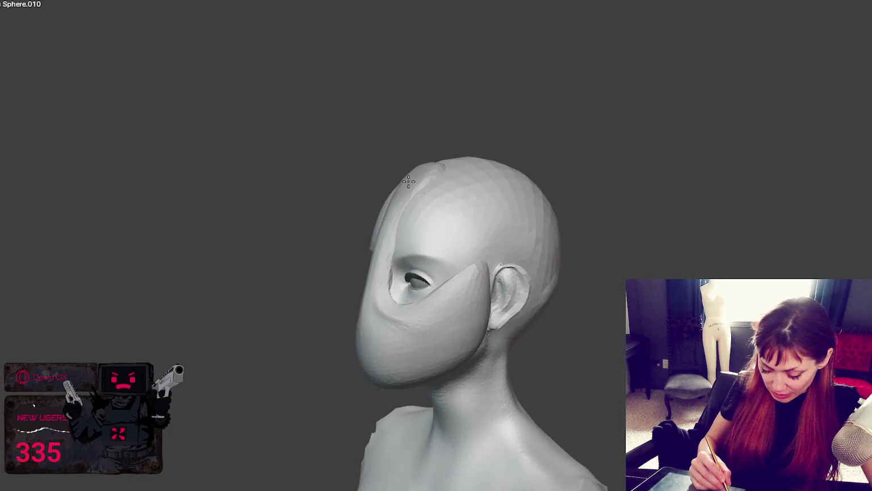
pyautogui.moveTo(394, 234)
pyautogui.mouseDown()
pyautogui.moveTo(380, 296)
pyautogui.moveTo(409, 289)
pyautogui.mouseUp()
pyautogui.moveTo(409, 288); pyautogui.dragTo(523, 287, button='middle')
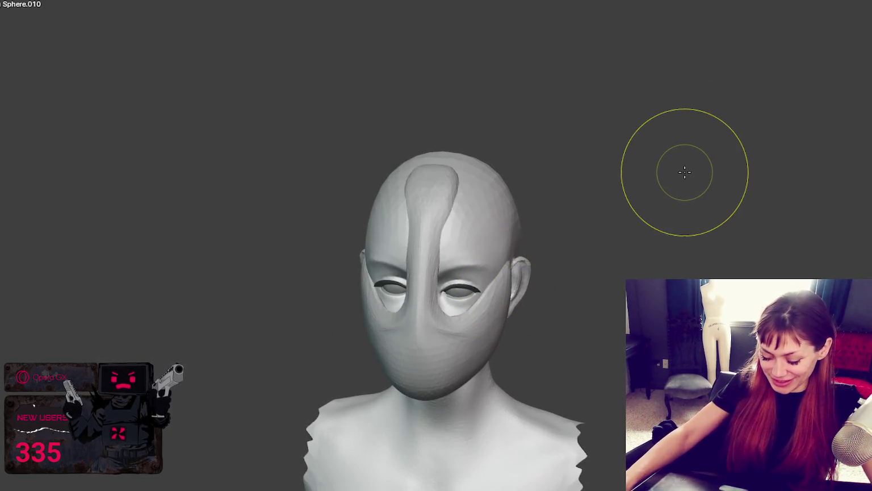
pyautogui.hotkey('ctrl', 'z')
pyautogui.hotkey('ctrl', 'z')
pyautogui.hotkey('ctrl', 'z')
pyautogui.hotkey('ctrl', 'z')
pyautogui.hotkey('ctrl', 'z')
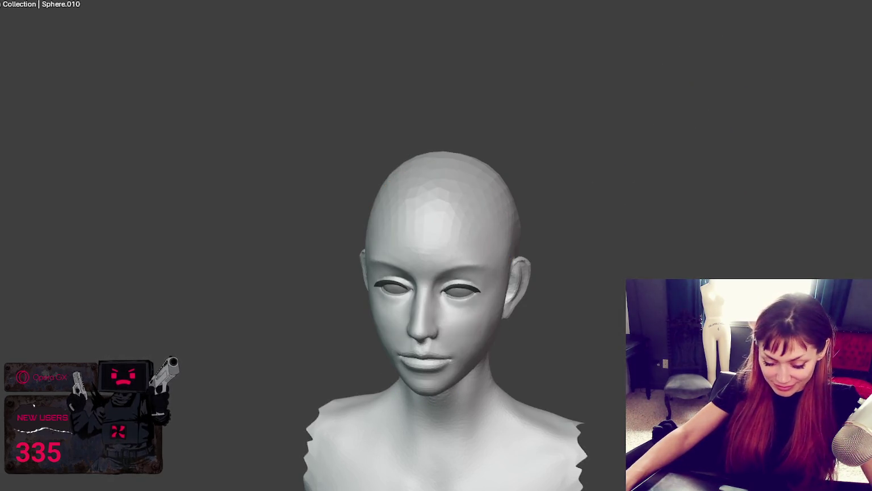
pyautogui.hotkey('shift', 'a')
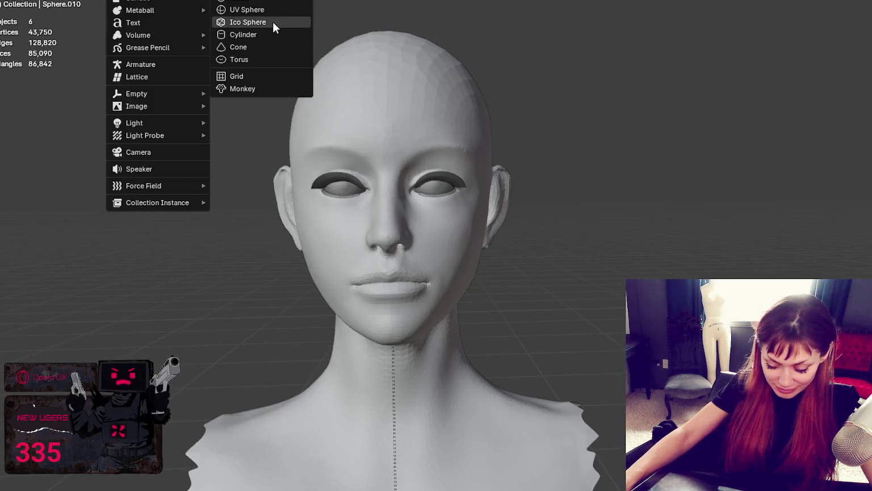
# Add a new UV sphere and scale it down
pyautogui.click(272, 17)
pyautogui.scroll(-6, 516, 219)
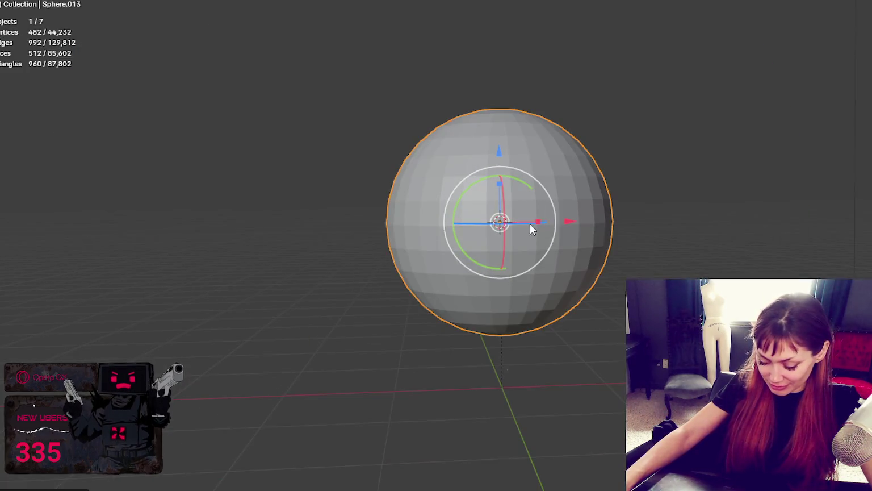
pyautogui.press('s')
pyautogui.click(505, 224)
pyautogui.scroll(6, 509, 215)
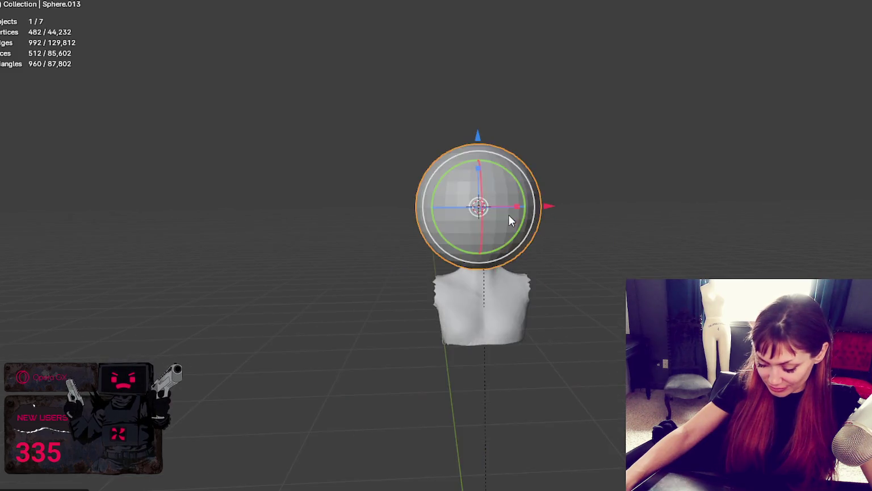
pyautogui.scroll(4, 498, 201)
pyautogui.scroll(-3, 498, 196)
pyautogui.scroll(-3, 477, 196)
# Move the sphere inside the head, centred side-to-side and lowered to eye level
pyautogui.moveTo(467, 196); pyautogui.dragTo(616, 192, button='middle')
pyautogui.press('g')
pyautogui.press('y')
pyautogui.click(384, 208)
pyautogui.moveTo(384, 207)
pyautogui.mouseDown(button='middle')
pyautogui.moveTo(402, 222)
pyautogui.moveTo(418, 219)
pyautogui.mouseUp(button='middle')
pyautogui.press('g')
pyautogui.press('x')
pyautogui.click(444, 124)
pyautogui.press('g')
pyautogui.press('z')
pyautogui.click(453, 212)
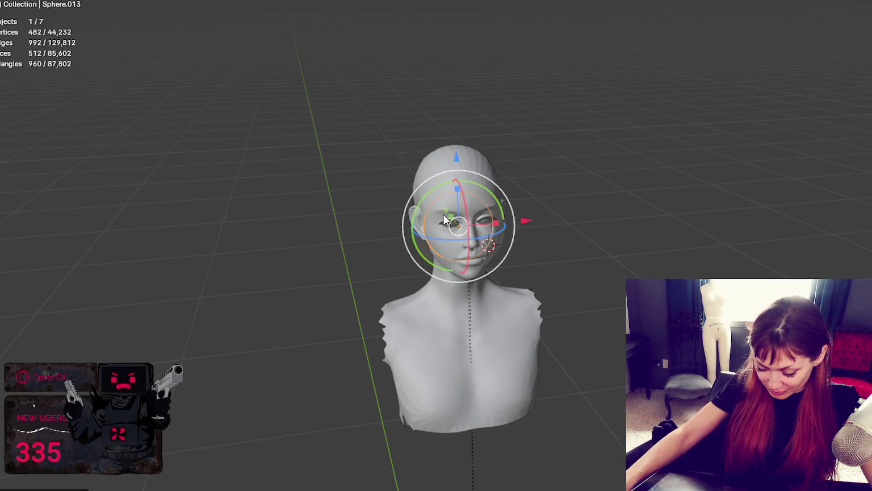
# Push the sphere forward into the face and fine-tune its front-to-back depth
pyautogui.press('g')
pyautogui.press('y')
pyautogui.moveTo(445, 211)
pyautogui.mouseDown(button='middle')
pyautogui.moveTo(504, 237)
pyautogui.moveTo(483, 198)
pyautogui.mouseUp(button='middle')
pyautogui.click(488, 233)
pyautogui.scroll(5, 504, 238)
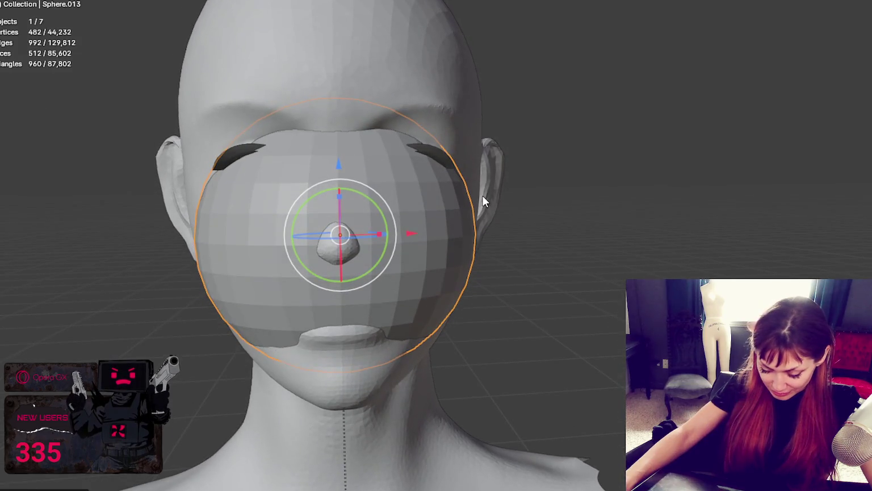
pyautogui.moveTo(305, 246); pyautogui.dragTo(352, 256, button='middle')
pyautogui.press('g')
pyautogui.press('y')
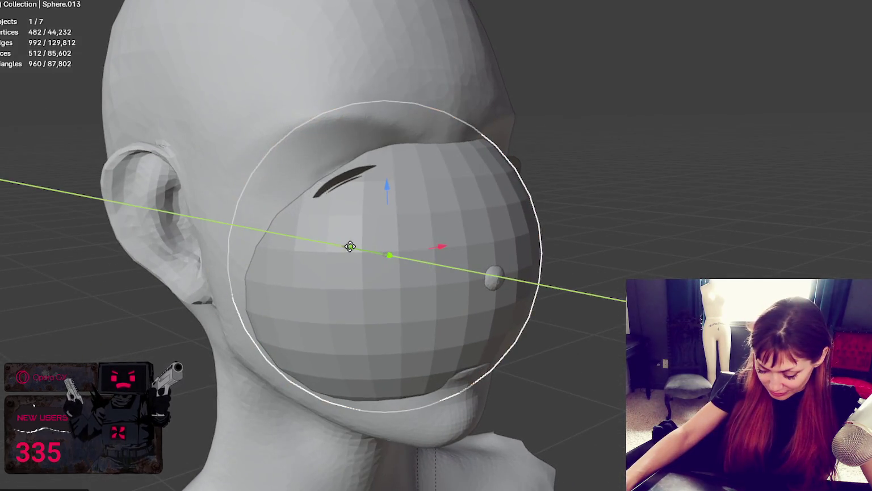
pyautogui.click(355, 244)
# From the front view, nudge the sphere sideways and lower it over the nose and mouth
pyautogui.press('KP_1')
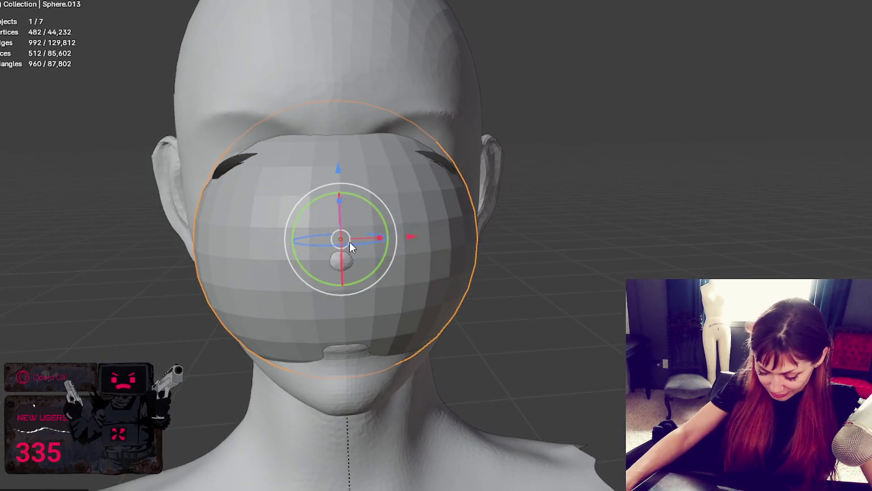
pyautogui.scroll(1, 349, 242)
pyautogui.moveTo(377, 233); pyautogui.dragTo(375, 234)
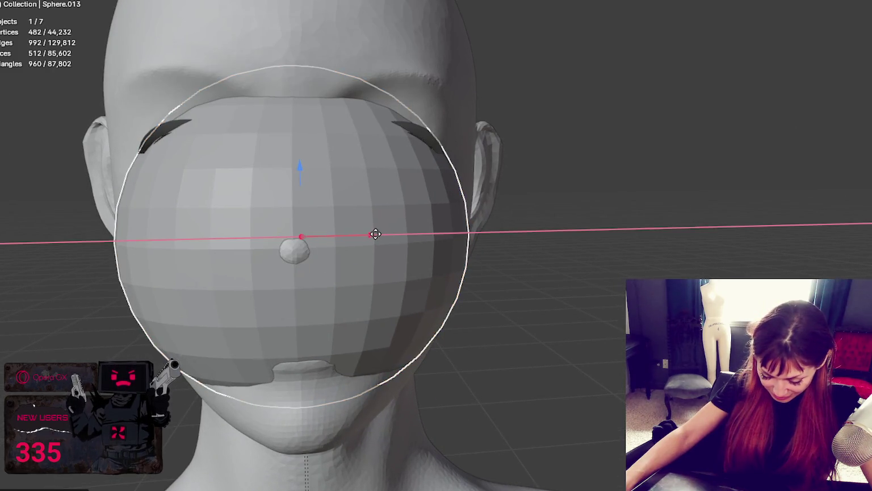
pyautogui.click(375, 234)
pyautogui.scroll(-3, 375, 234)
pyautogui.moveTo(375, 234)
pyautogui.mouseDown(button='middle')
pyautogui.moveTo(408, 188)
pyautogui.moveTo(363, 199)
pyautogui.mouseUp(button='middle')
pyautogui.press('g')
pyautogui.press('z')
pyautogui.click(406, 196)
pyautogui.scroll(-5, 407, 196)
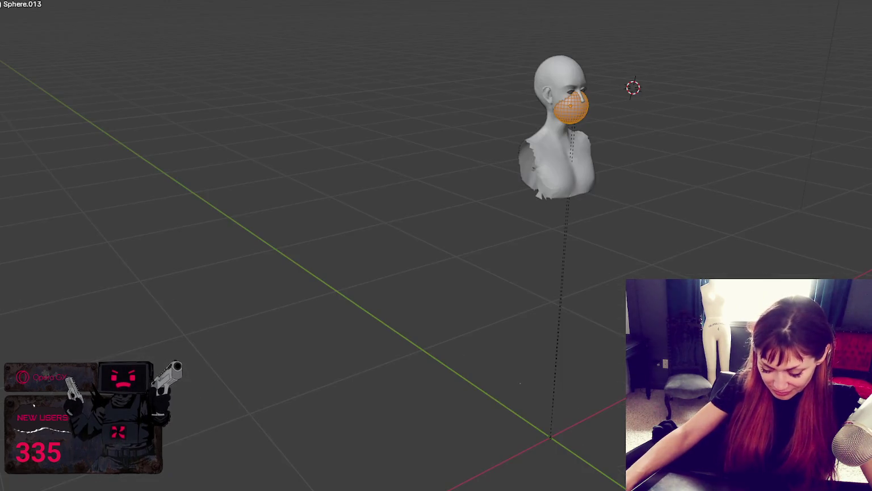
pyautogui.press('KP_1')
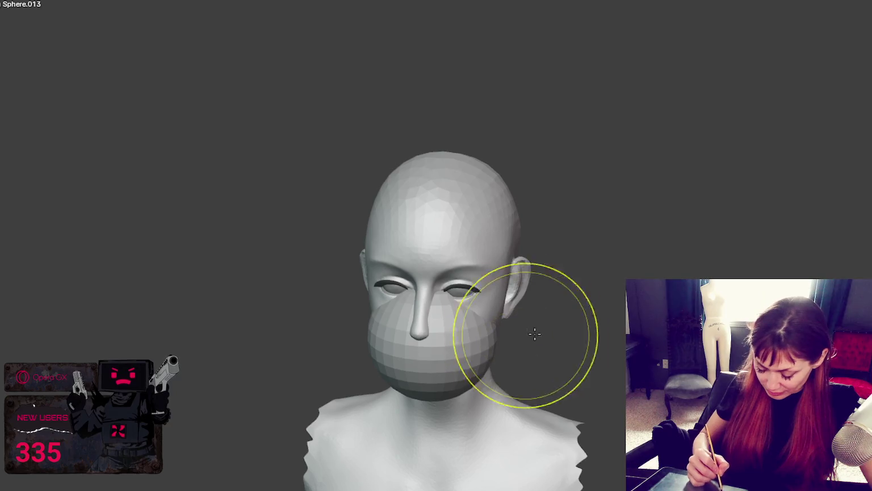
# Subdivide the mask sphere more finely and pull it up around the nose and jaw
pyautogui.moveTo(458, 347)
pyautogui.mouseDown(button='middle')
pyautogui.moveTo(468, 317)
pyautogui.moveTo(458, 373)
pyautogui.mouseUp(button='middle')
pyautogui.hotkey('ctrl', '2')
pyautogui.moveTo(451, 328)
pyautogui.mouseDown(button='middle')
pyautogui.moveTo(516, 321)
pyautogui.moveTo(455, 309)
pyautogui.mouseUp(button='middle')
pyautogui.moveTo(454, 310)
pyautogui.mouseDown()
pyautogui.moveTo(389, 292)
pyautogui.moveTo(473, 305)
pyautogui.moveTo(502, 282)
pyautogui.moveTo(475, 350)
pyautogui.moveTo(490, 335)
pyautogui.mouseUp()
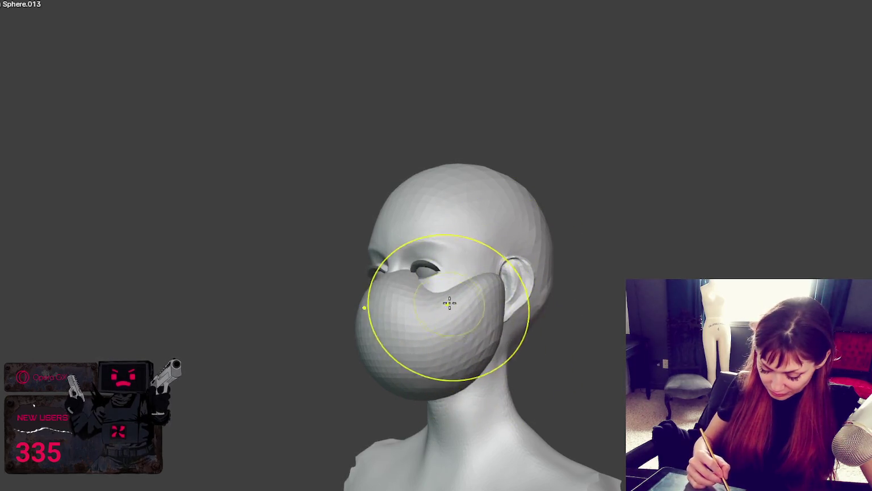
pyautogui.moveTo(449, 303); pyautogui.dragTo(477, 282, button='middle')
# Shape the mask around the nose and upper lip, raising it over the nose bridge
pyautogui.moveTo(420, 288)
pyautogui.mouseDown(button='middle')
pyautogui.moveTo(559, 298)
pyautogui.moveTo(432, 289)
pyautogui.moveTo(487, 284)
pyautogui.moveTo(450, 308)
pyautogui.mouseUp(button='middle')
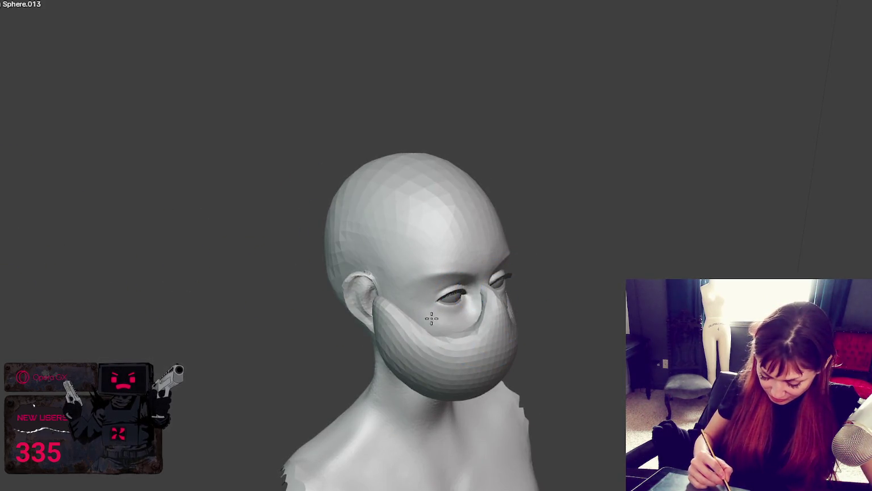
pyautogui.moveTo(400, 287); pyautogui.dragTo(444, 292, button='middle')
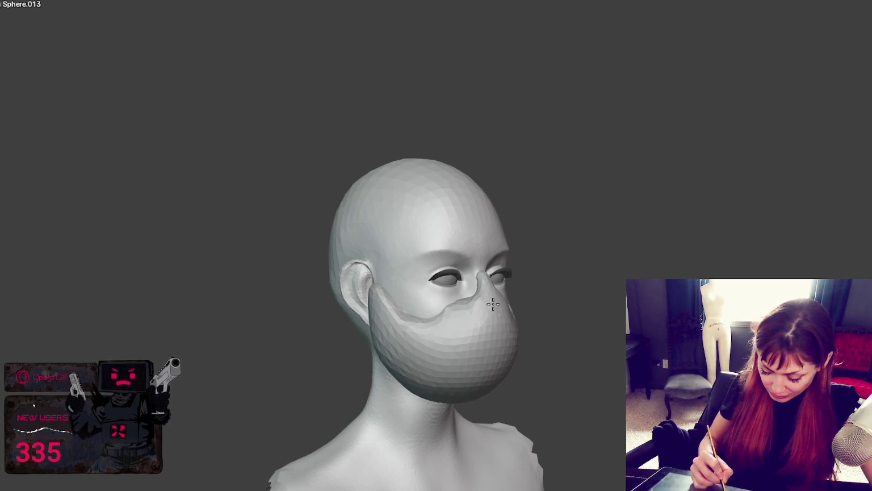
pyautogui.moveTo(507, 312); pyautogui.dragTo(485, 324, button='middle')
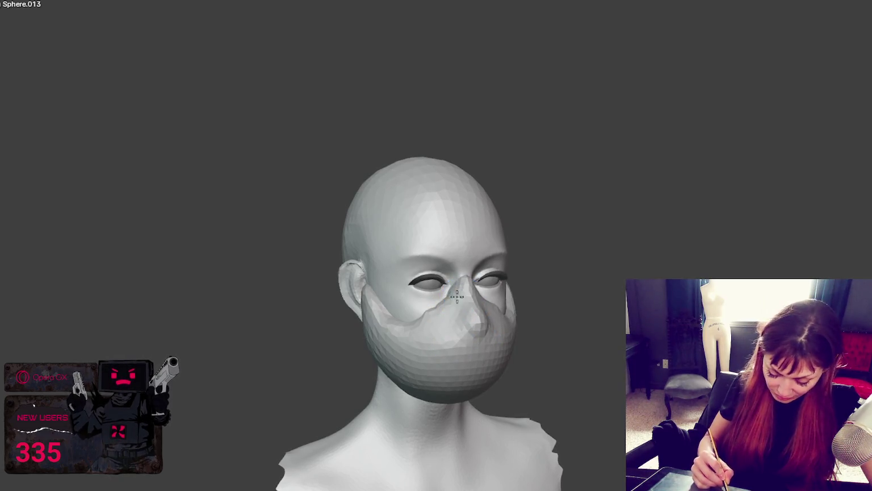
pyautogui.moveTo(423, 335); pyautogui.dragTo(454, 343, button='middle')
pyautogui.moveTo(476, 328)
pyautogui.mouseDown()
pyautogui.moveTo(469, 312)
pyautogui.moveTo(480, 345)
pyautogui.mouseUp()
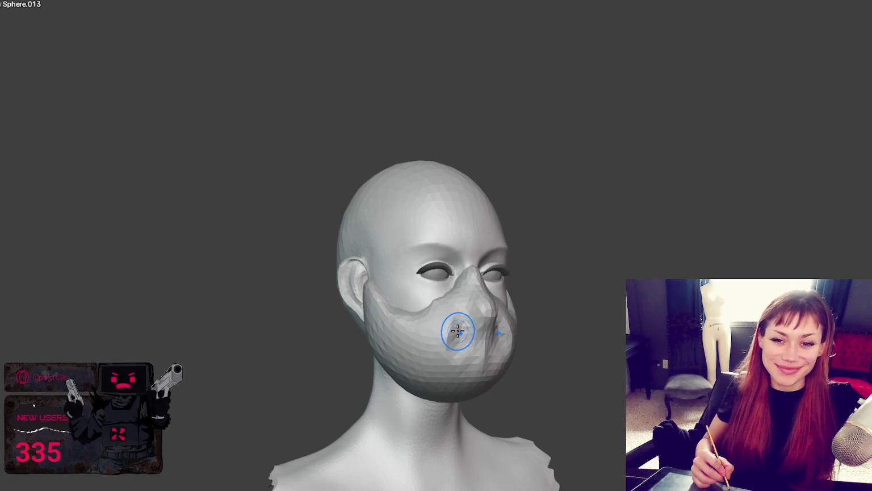
# Sculpt under the nose, then try cheek grooves on the mask and undo them
pyautogui.moveTo(459, 328); pyautogui.dragTo(479, 348)
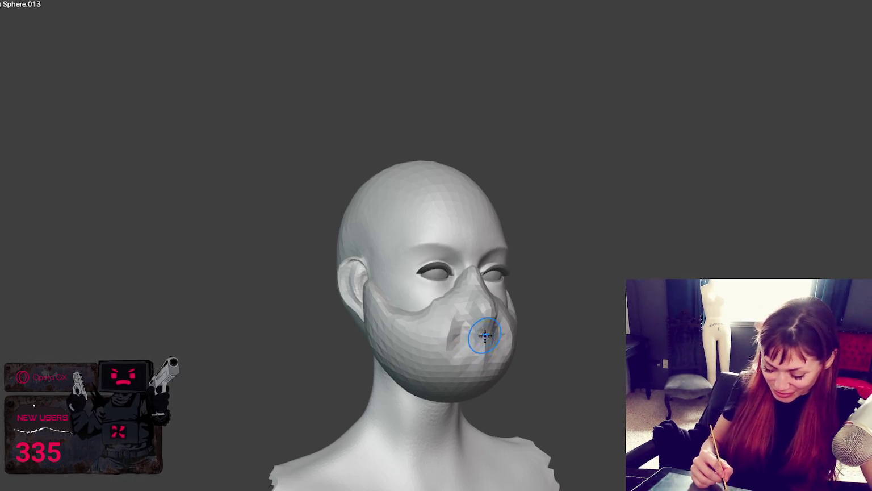
pyautogui.press('KP_1')
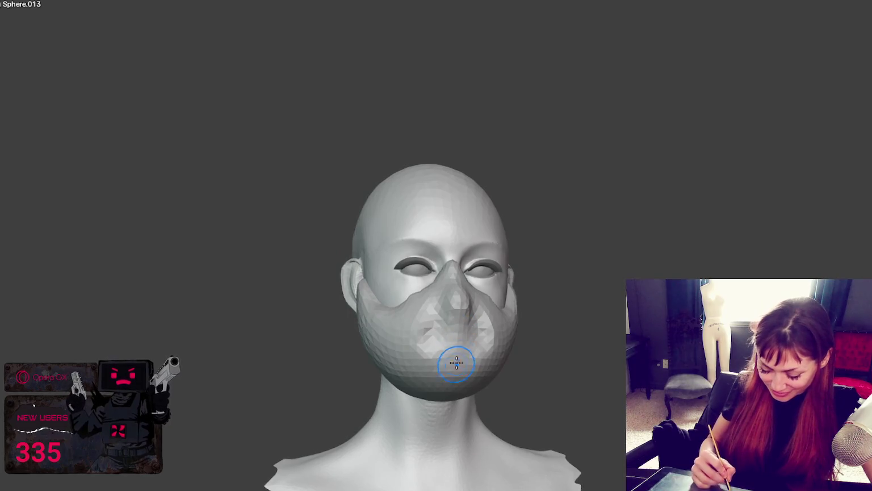
pyautogui.moveTo(456, 364); pyautogui.dragTo(432, 320, button='middle')
pyautogui.moveTo(487, 331); pyautogui.dragTo(477, 315, button='middle')
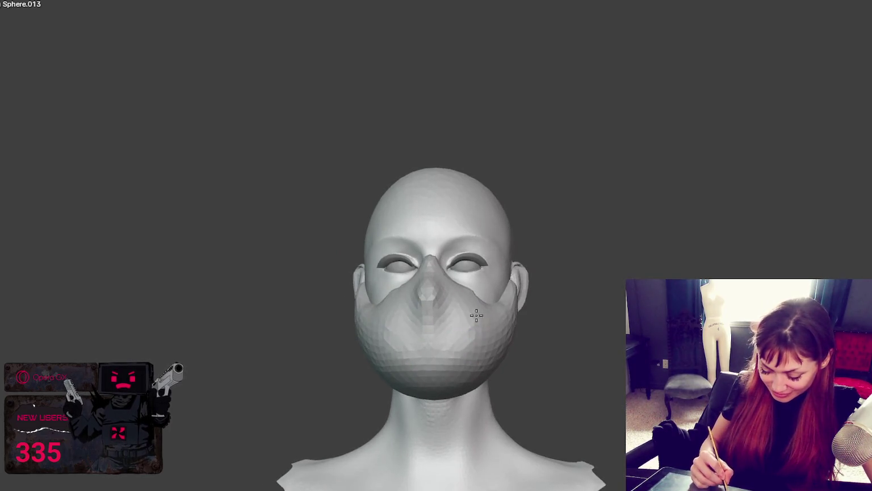
pyautogui.moveTo(468, 350); pyautogui.dragTo(480, 320)
pyautogui.hotkey('ctrl', 'z')
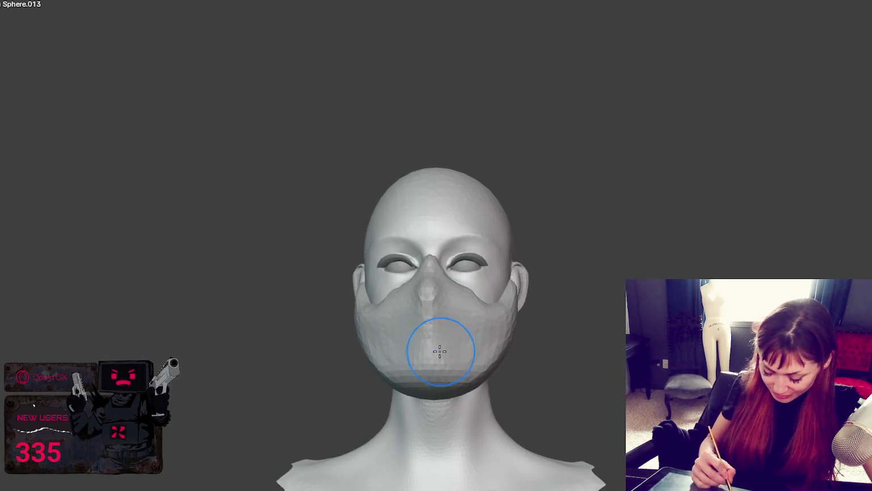
# Smooth the mask surface over the right cheek
pyautogui.moveTo(440, 351); pyautogui.dragTo(484, 345, button='middle')
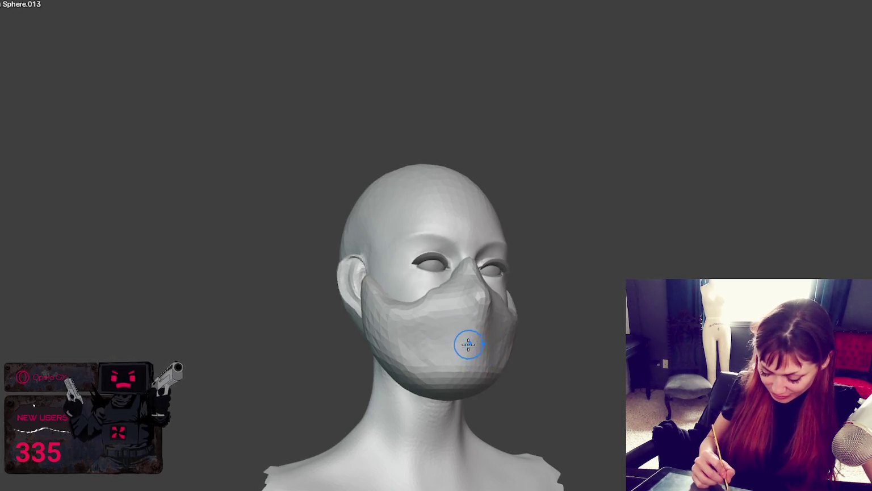
pyautogui.moveTo(498, 345); pyautogui.dragTo(474, 339, button='middle')
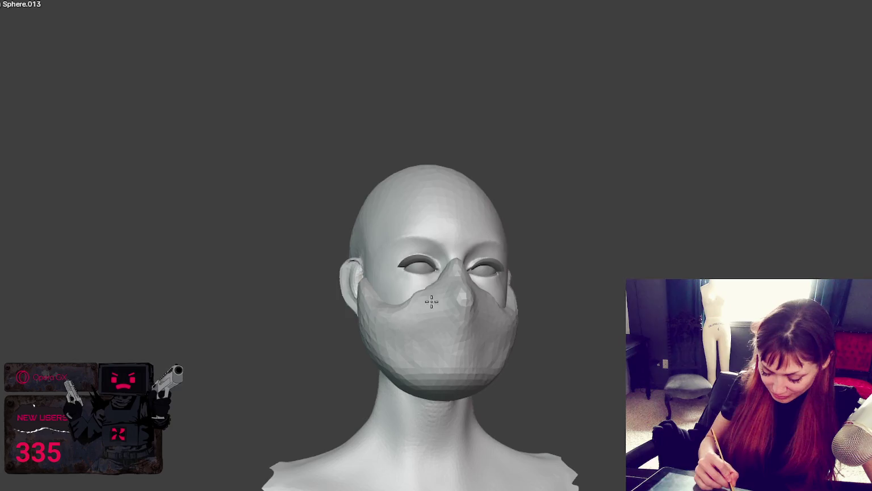
pyautogui.moveTo(432, 302); pyautogui.dragTo(485, 330, button='middle')
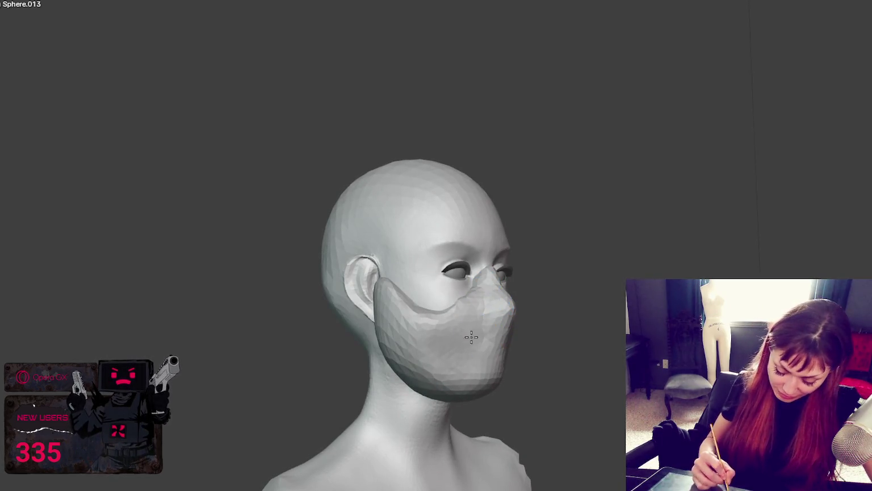
pyautogui.press('KP_1')
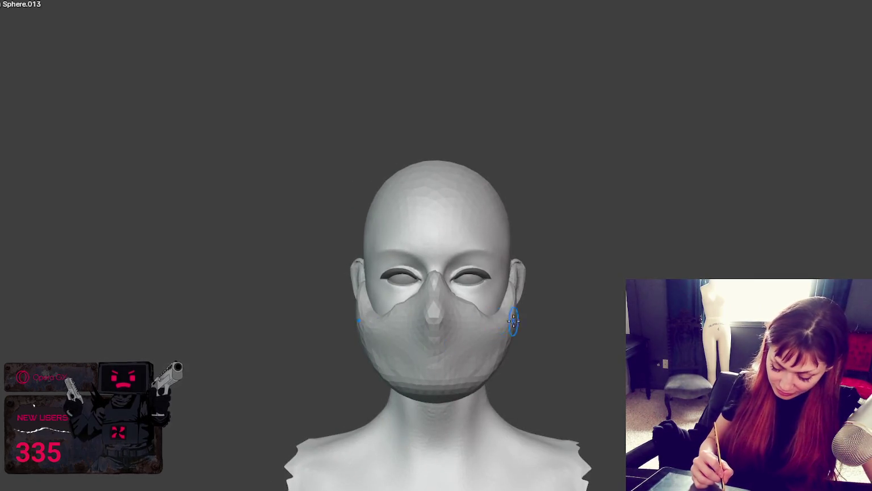
pyautogui.moveTo(532, 327)
pyautogui.keyDown('shift'); pyautogui.mouseDown()
pyautogui.moveTo(510, 308)
pyautogui.moveTo(483, 369)
pyautogui.moveTo(469, 355)
pyautogui.mouseUp(); pyautogui.keyUp('shift')
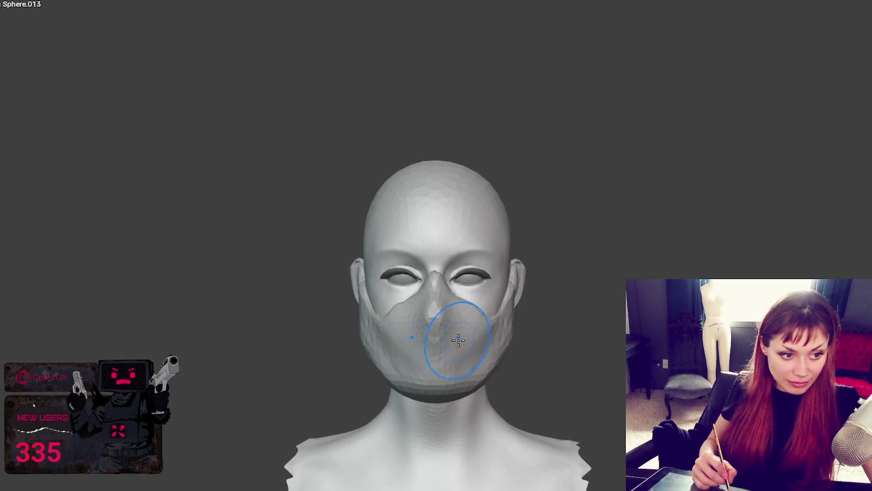
# Smooth the mask edge beside the ear and along the jaw
pyautogui.moveTo(452, 341); pyautogui.dragTo(425, 336, button='middle')
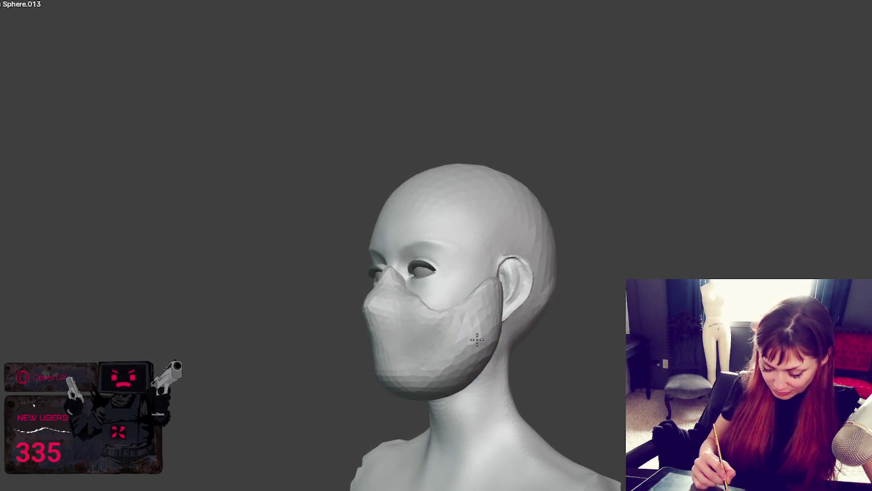
pyautogui.moveTo(497, 335); pyautogui.dragTo(541, 335, button='middle')
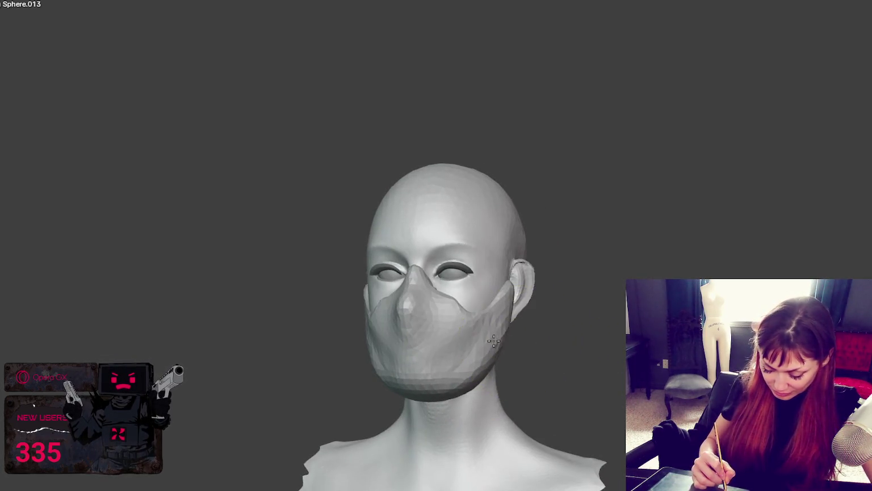
pyautogui.keyDown('shift'); pyautogui.moveTo(495, 323); pyautogui.dragTo(513, 302); pyautogui.keyUp('shift')
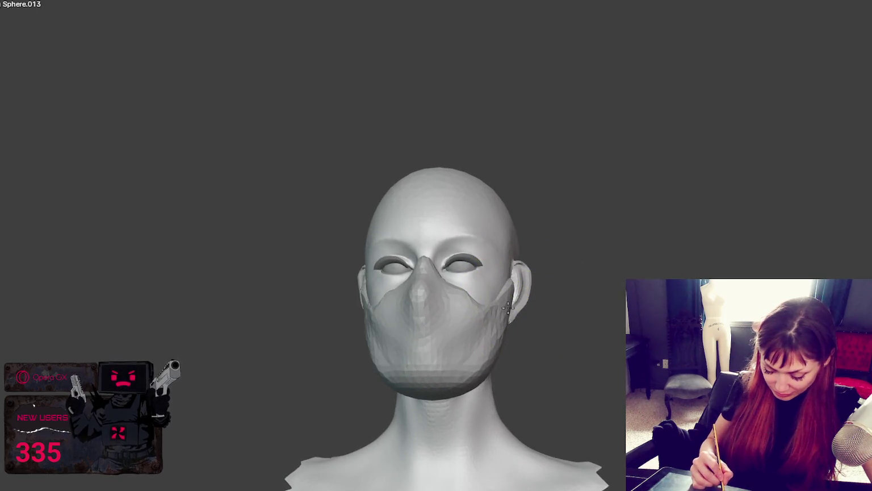
pyautogui.moveTo(507, 307); pyautogui.dragTo(436, 379)
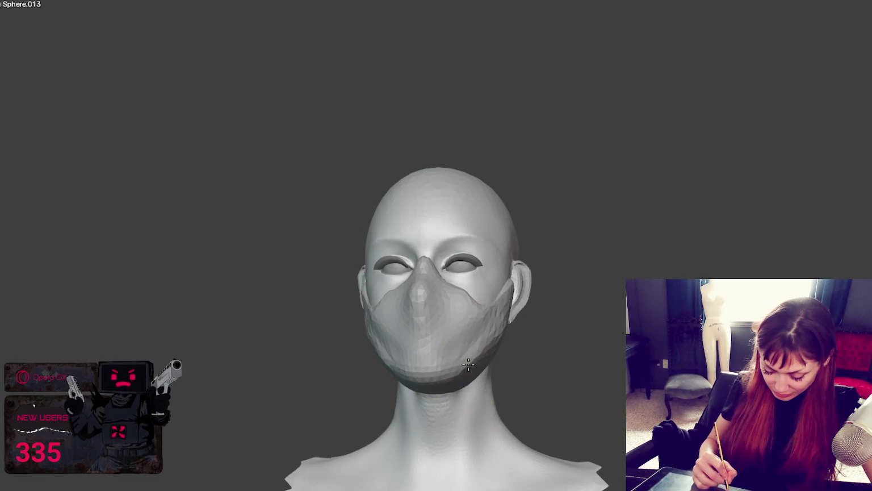
pyautogui.moveTo(469, 366)
pyautogui.mouseDown(button='middle')
pyautogui.moveTo(510, 352)
pyautogui.moveTo(442, 331)
pyautogui.moveTo(468, 321)
pyautogui.mouseUp(button='middle')
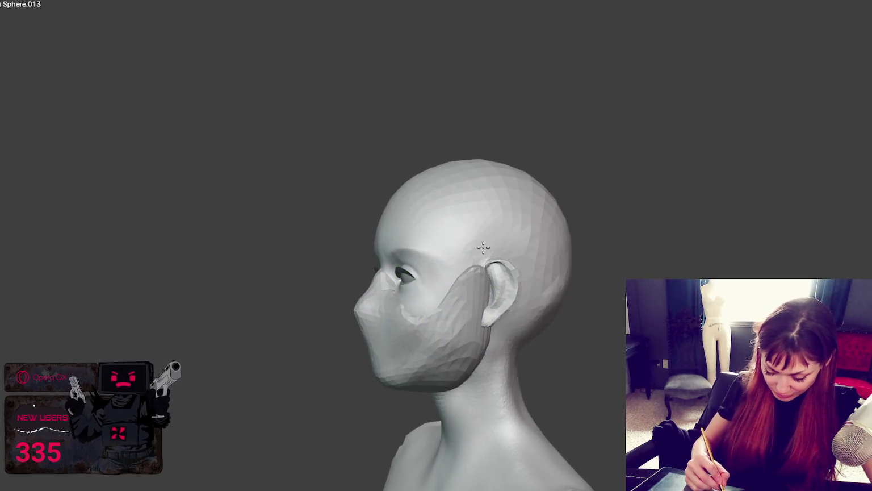
pyautogui.moveTo(518, 218)
pyautogui.mouseDown(button='middle')
pyautogui.moveTo(510, 255)
pyautogui.moveTo(466, 263)
pyautogui.mouseUp(button='middle')
# With the Grab brush, drag the mask's side flap back behind the ear
pyautogui.press('g')
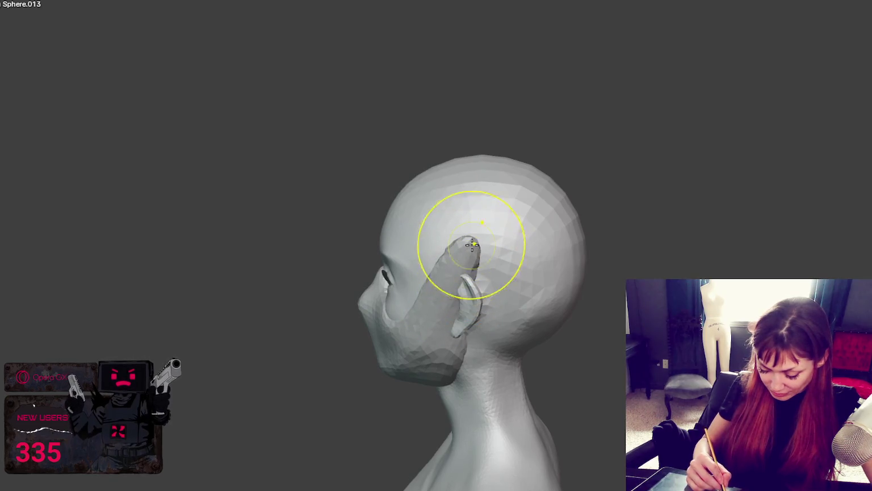
pyautogui.moveTo(475, 244); pyautogui.dragTo(486, 250)
pyautogui.moveTo(486, 249); pyautogui.dragTo(559, 230, button='middle')
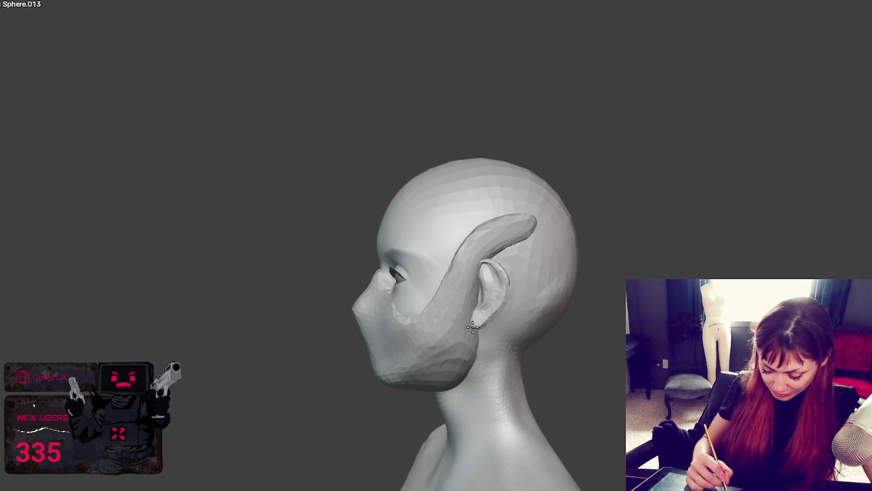
# Pull the stray side flap back down so the mask ends just before the ear
pyautogui.moveTo(488, 314)
pyautogui.mouseDown(button='middle')
pyautogui.moveTo(570, 298)
pyautogui.moveTo(610, 306)
pyautogui.mouseUp(button='middle')
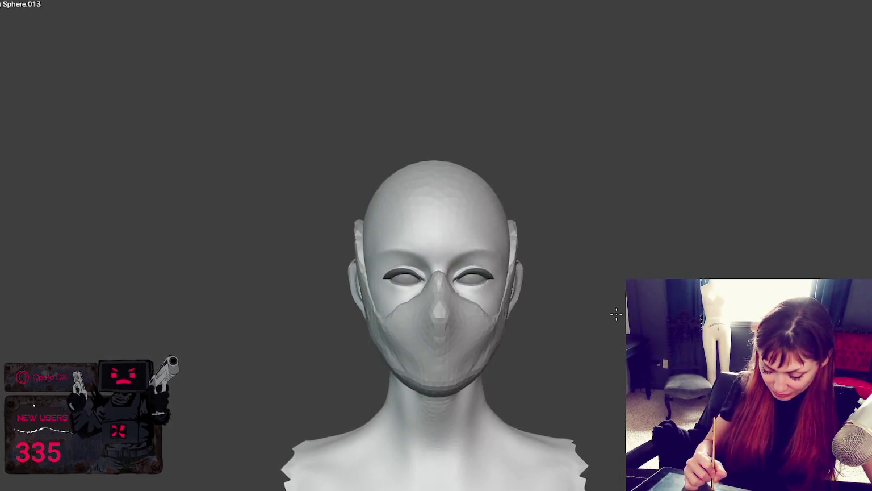
pyautogui.moveTo(544, 235); pyautogui.dragTo(437, 255, button='middle')
pyautogui.moveTo(516, 209)
pyautogui.mouseDown()
pyautogui.moveTo(482, 253)
pyautogui.moveTo(496, 254)
pyautogui.mouseUp()
pyautogui.moveTo(490, 238)
pyautogui.mouseDown(button='middle')
pyautogui.moveTo(550, 259)
pyautogui.moveTo(610, 259)
pyautogui.moveTo(552, 272)
pyautogui.moveTo(480, 267)
pyautogui.mouseUp(button='middle')
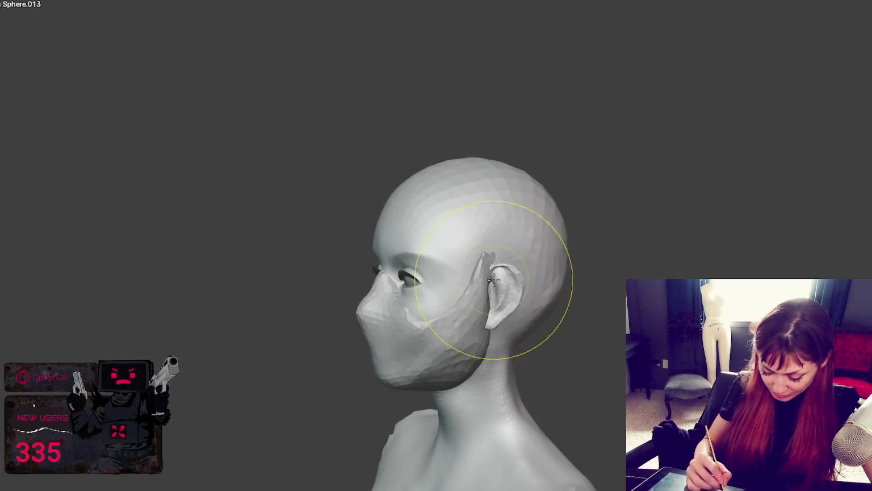
pyautogui.moveTo(502, 255)
pyautogui.mouseDown(button='middle')
pyautogui.moveTo(600, 278)
pyautogui.moveTo(631, 274)
pyautogui.moveTo(507, 284)
pyautogui.mouseUp(button='middle')
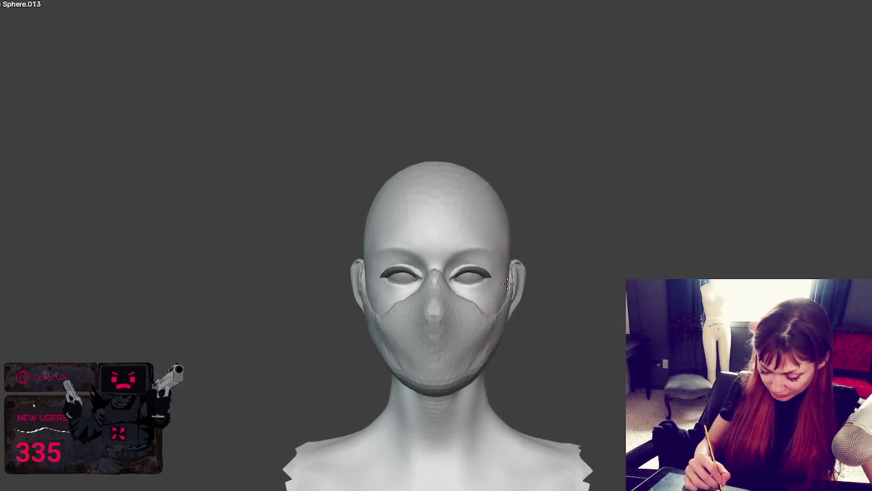
# Smooth the mask over the right cheek, check both profiles, and return to front view
pyautogui.moveTo(499, 320); pyautogui.dragTo(474, 330)
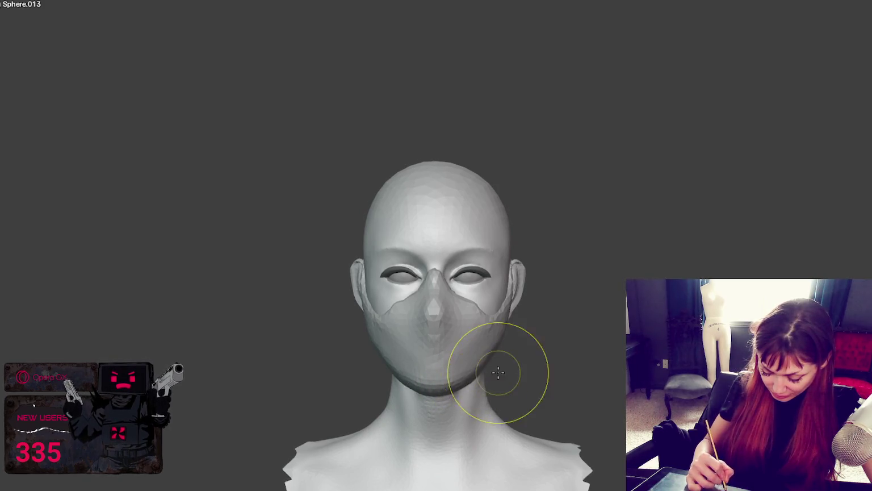
pyautogui.moveTo(466, 382); pyautogui.dragTo(541, 367, button='middle')
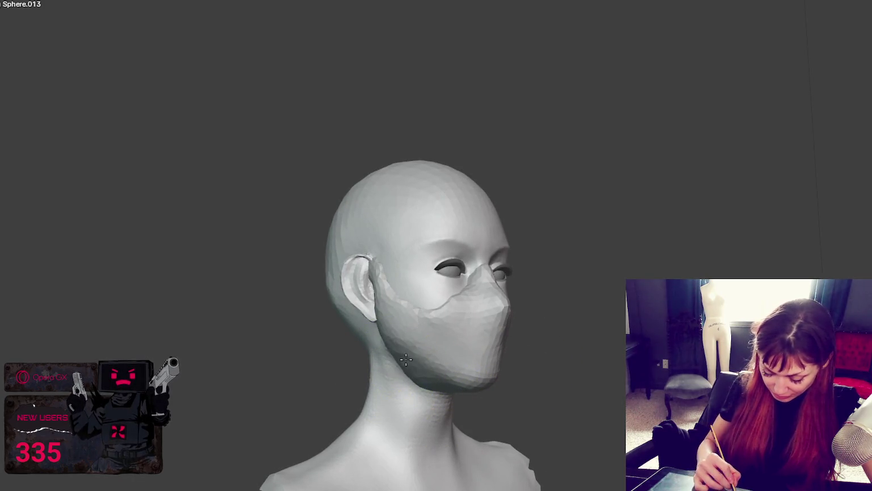
pyautogui.moveTo(433, 387); pyautogui.dragTo(506, 360, button='middle')
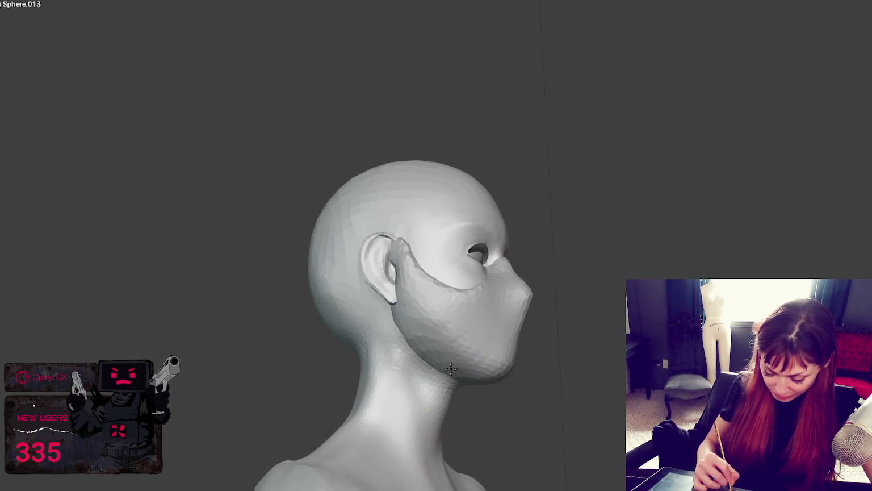
pyautogui.moveTo(446, 374)
pyautogui.mouseDown(button='middle')
pyautogui.moveTo(462, 341)
pyautogui.moveTo(543, 305)
pyautogui.moveTo(487, 331)
pyautogui.mouseUp(button='middle')
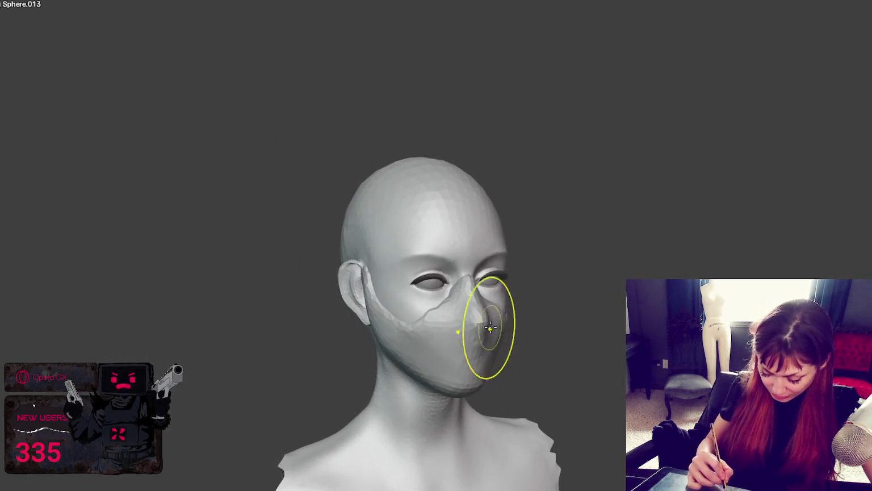
pyautogui.press('KP_1')
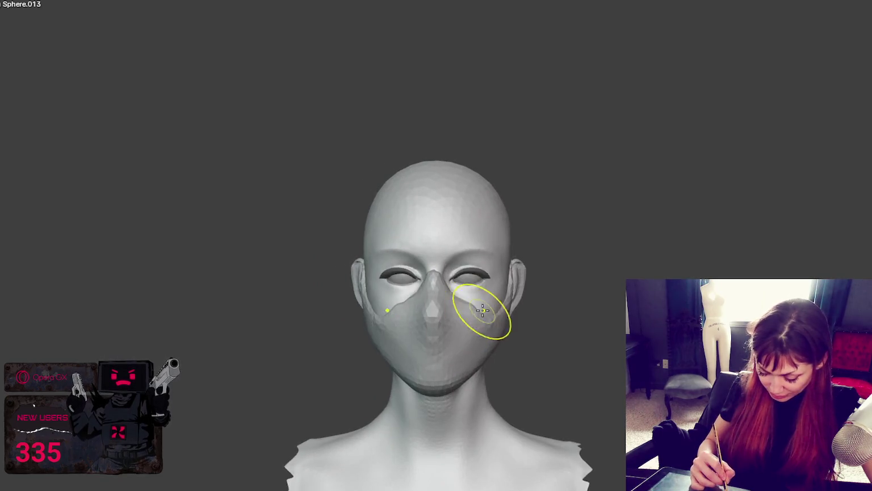
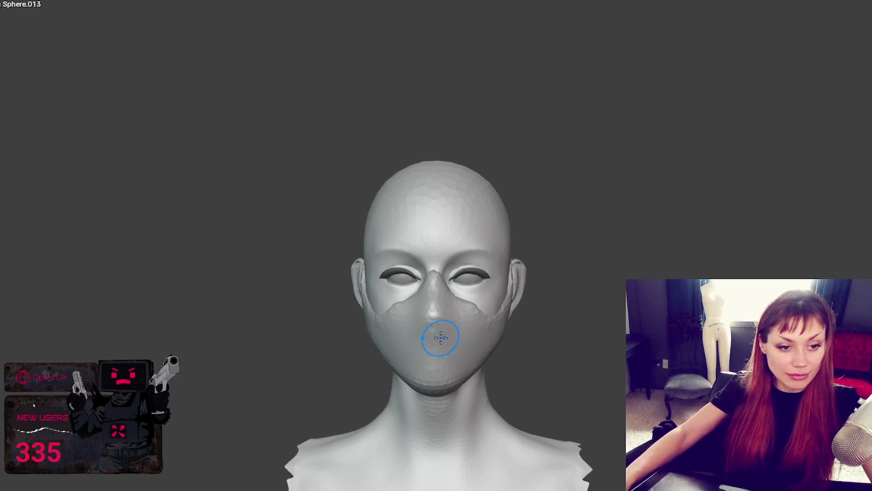
# Sculpt a stroke up the mask's nose bridge, then switch brushes with the G hotkey
pyautogui.scroll(1, 483, 373)
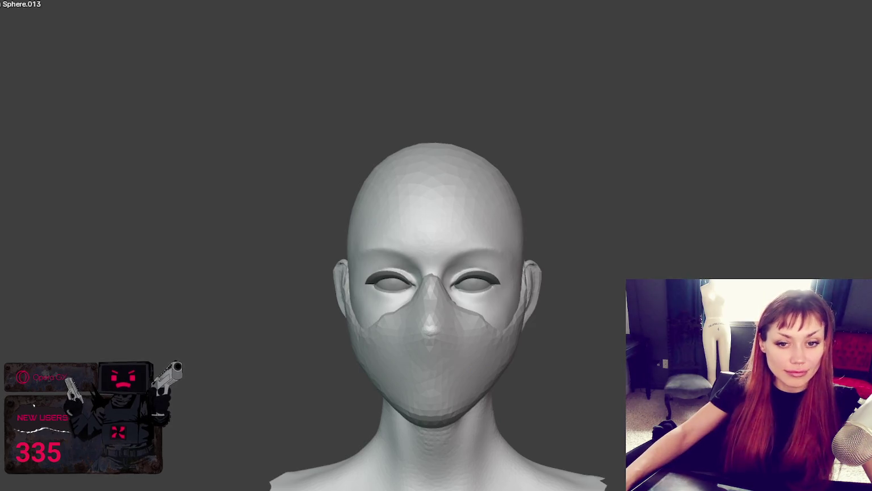
pyautogui.scroll(1, 434, 389)
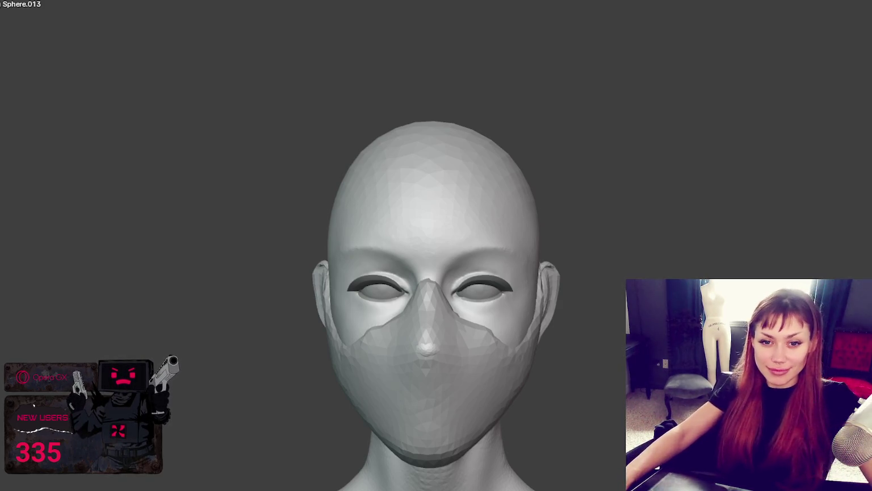
pyautogui.scroll(2, 522, 413)
pyautogui.moveTo(509, 354)
pyautogui.mouseDown(button='middle')
pyautogui.moveTo(495, 358)
pyautogui.moveTo(358, 317)
pyautogui.mouseUp(button='middle')
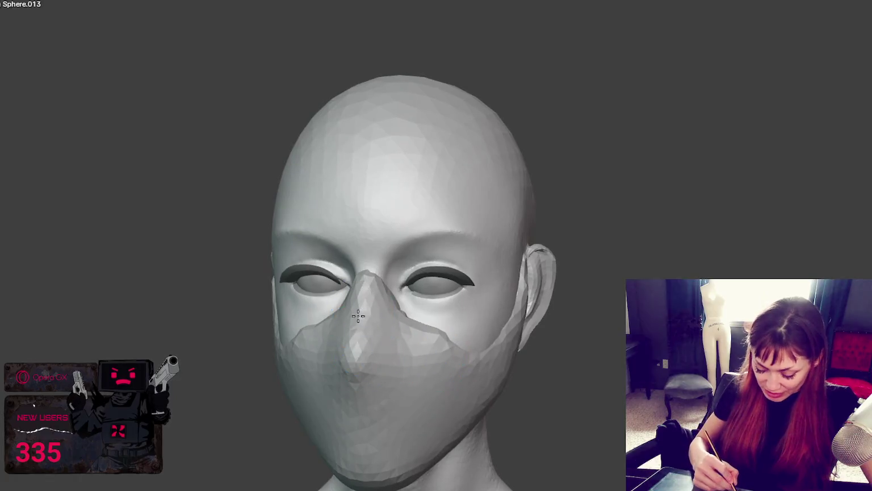
pyautogui.moveTo(360, 393); pyautogui.dragTo(409, 322, button='middle')
pyautogui.moveTo(424, 335)
pyautogui.mouseDown()
pyautogui.moveTo(417, 295)
pyautogui.moveTo(415, 322)
pyautogui.moveTo(425, 331)
pyautogui.moveTo(419, 309)
pyautogui.mouseUp()
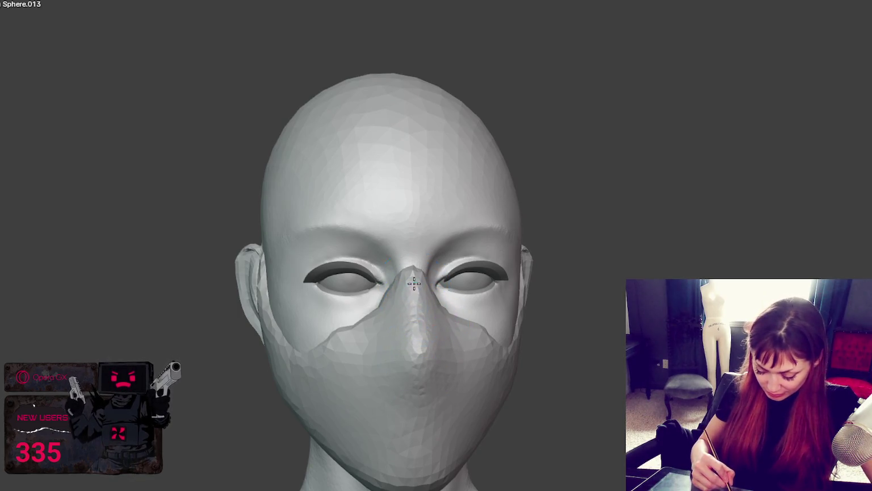
pyautogui.moveTo(426, 423)
pyautogui.mouseDown(button='middle')
pyautogui.moveTo(406, 357)
pyautogui.moveTo(263, 340)
pyautogui.mouseUp(button='middle')
pyautogui.press('g')
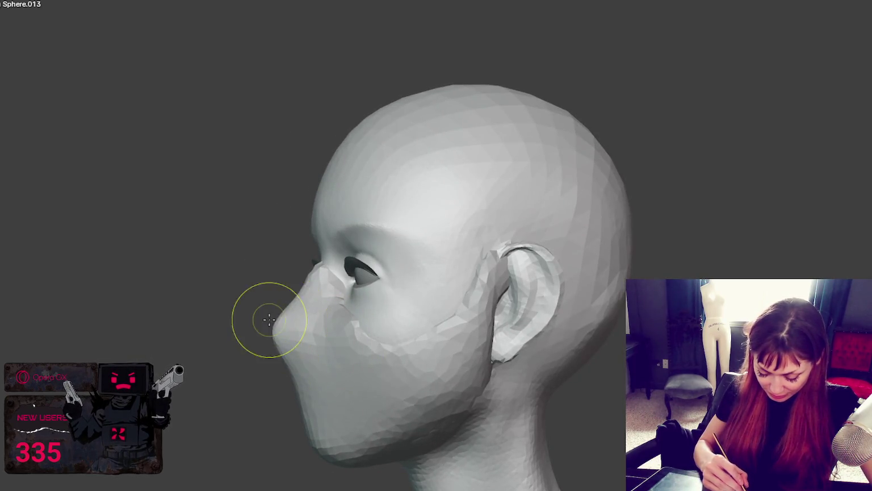
# Build a raised mask ridge in front of the ear, extending below the ear lobe
pyautogui.moveTo(288, 346); pyautogui.dragTo(292, 303, button='middle')
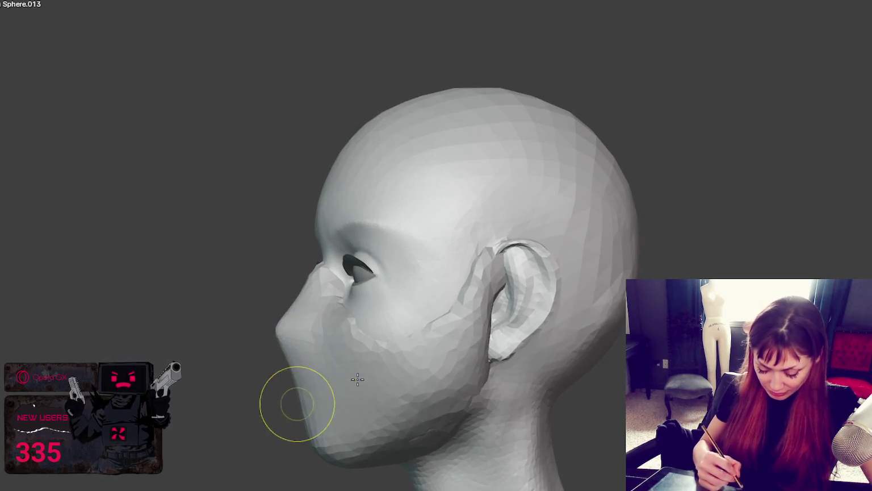
pyautogui.moveTo(292, 403); pyautogui.dragTo(473, 366, button='middle')
pyautogui.moveTo(385, 422); pyautogui.dragTo(446, 370, button='middle')
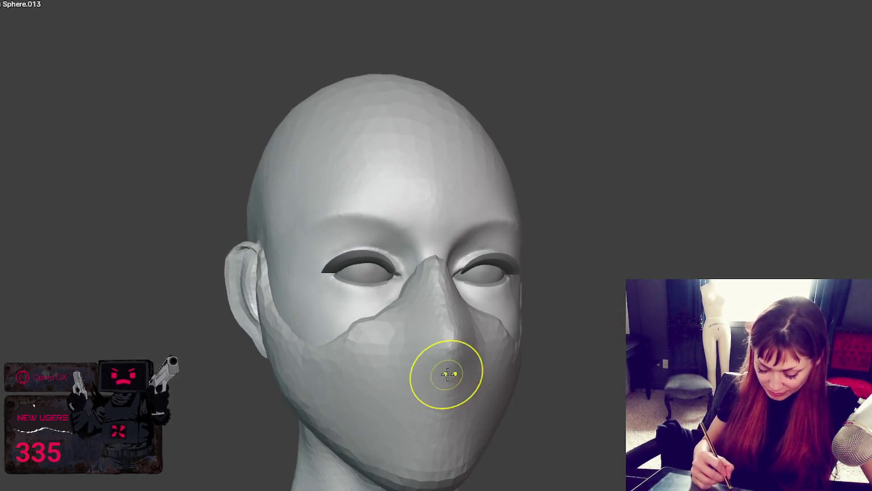
pyautogui.moveTo(448, 327); pyautogui.dragTo(481, 395, button='middle')
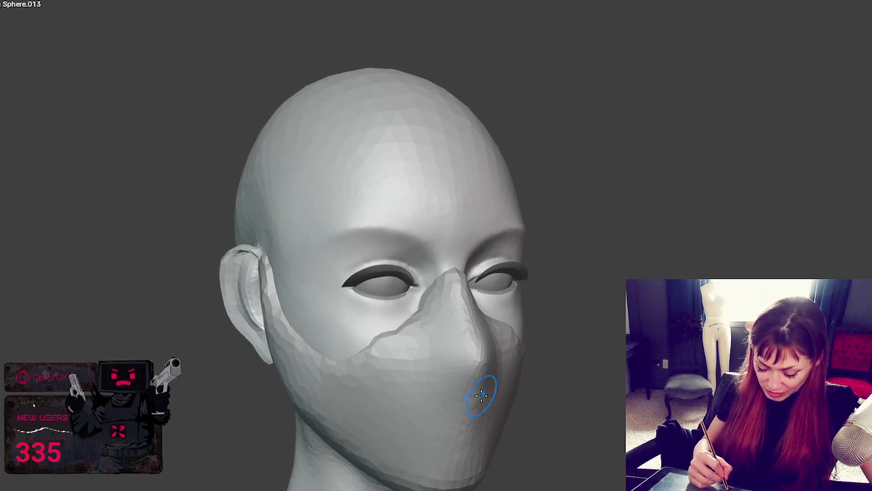
pyautogui.moveTo(373, 356)
pyautogui.mouseDown(button='middle')
pyautogui.moveTo(469, 363)
pyautogui.moveTo(419, 378)
pyautogui.mouseUp(button='middle')
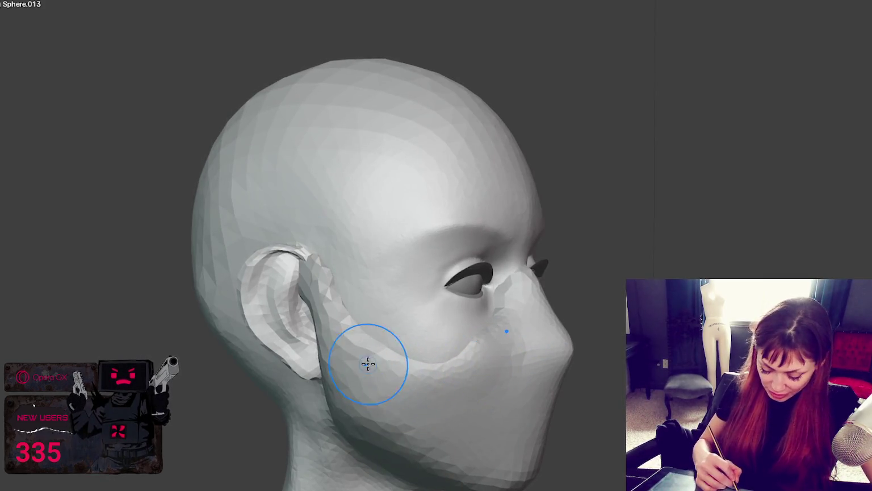
pyautogui.moveTo(335, 278); pyautogui.dragTo(448, 346, button='middle')
pyautogui.moveTo(458, 280)
pyautogui.mouseDown()
pyautogui.moveTo(420, 267)
pyautogui.moveTo(413, 295)
pyautogui.moveTo(432, 327)
pyautogui.moveTo(385, 380)
pyautogui.moveTo(416, 429)
pyautogui.moveTo(409, 409)
pyautogui.moveTo(448, 444)
pyautogui.mouseUp()
pyautogui.moveTo(448, 444); pyautogui.dragTo(444, 376, button='middle')
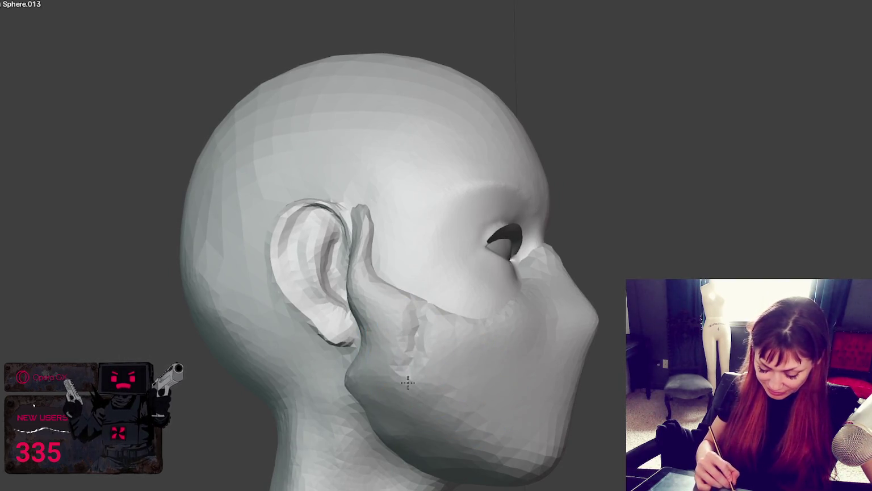
# Reshape the mask along the right jaw line
pyautogui.moveTo(408, 383); pyautogui.dragTo(420, 389, button='middle')
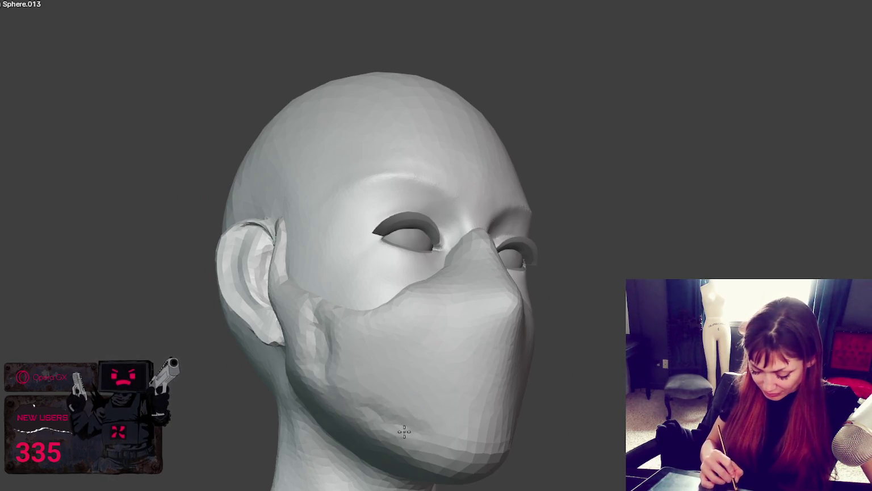
pyautogui.moveTo(511, 423)
pyautogui.mouseDown(button='middle')
pyautogui.moveTo(419, 438)
pyautogui.moveTo(458, 411)
pyautogui.mouseUp(button='middle')
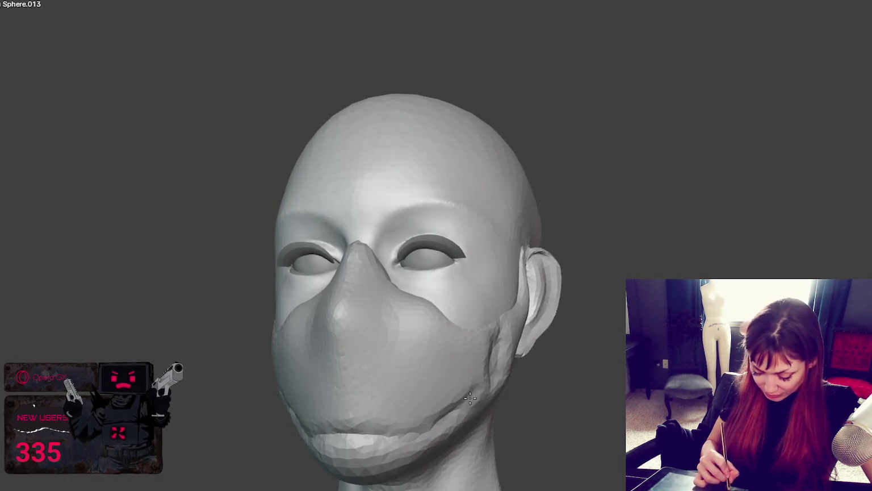
pyautogui.moveTo(483, 366); pyautogui.dragTo(439, 415)
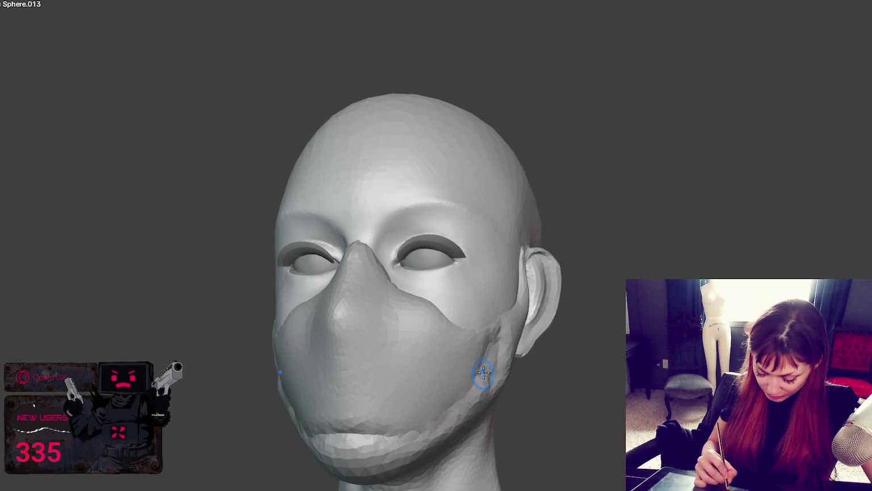
pyautogui.moveTo(454, 419); pyautogui.dragTo(384, 341, button='middle')
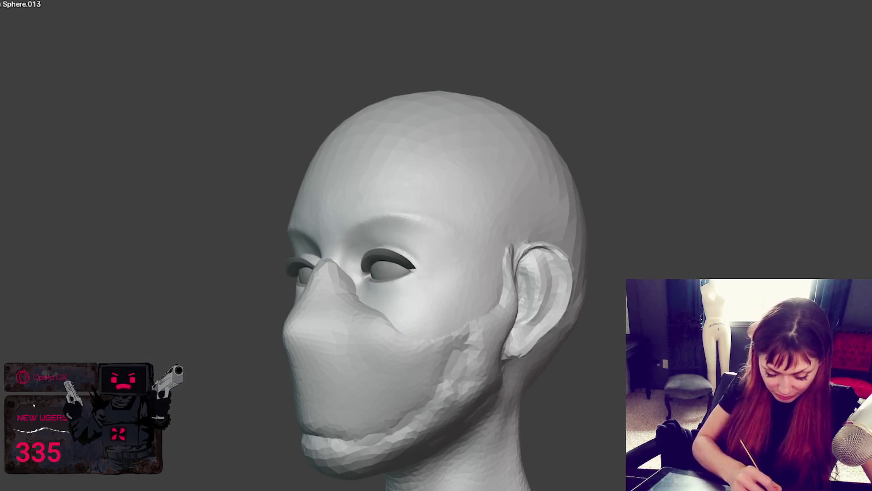
# Roughen the mask along the right jaw and cheek, adding folds beside the ear
pyautogui.moveTo(459, 367); pyautogui.dragTo(405, 434)
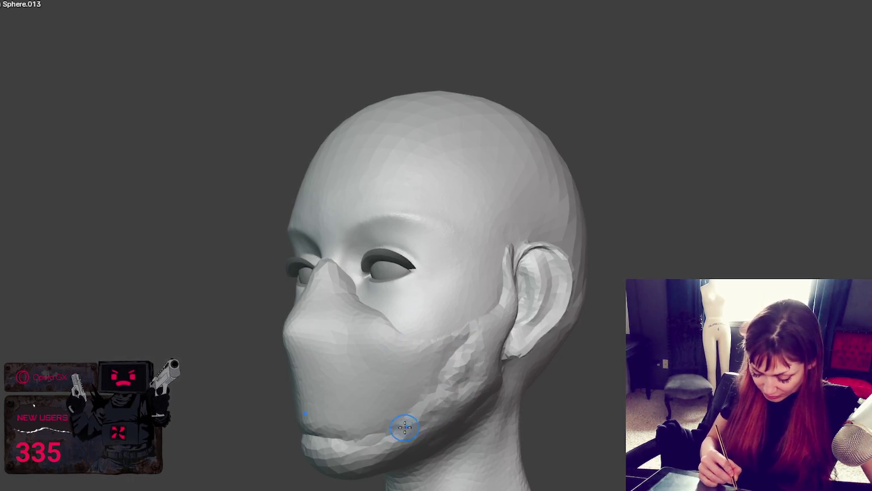
pyautogui.moveTo(405, 434); pyautogui.dragTo(414, 413, button='middle')
pyautogui.moveTo(415, 413)
pyautogui.mouseDown()
pyautogui.moveTo(405, 428)
pyautogui.moveTo(484, 352)
pyautogui.moveTo(500, 359)
pyautogui.mouseUp()
pyautogui.moveTo(480, 389); pyautogui.dragTo(473, 365, button='middle')
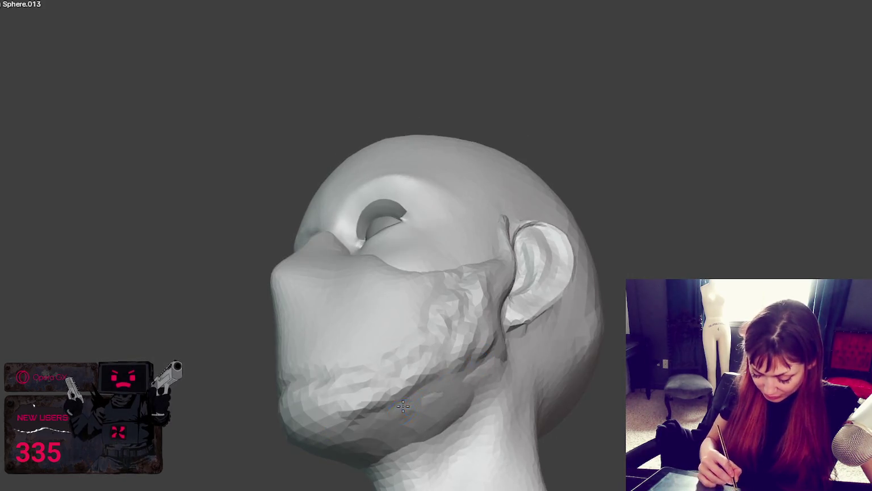
pyautogui.moveTo(452, 408); pyautogui.dragTo(480, 370)
pyautogui.moveTo(480, 370); pyautogui.dragTo(473, 354, button='middle')
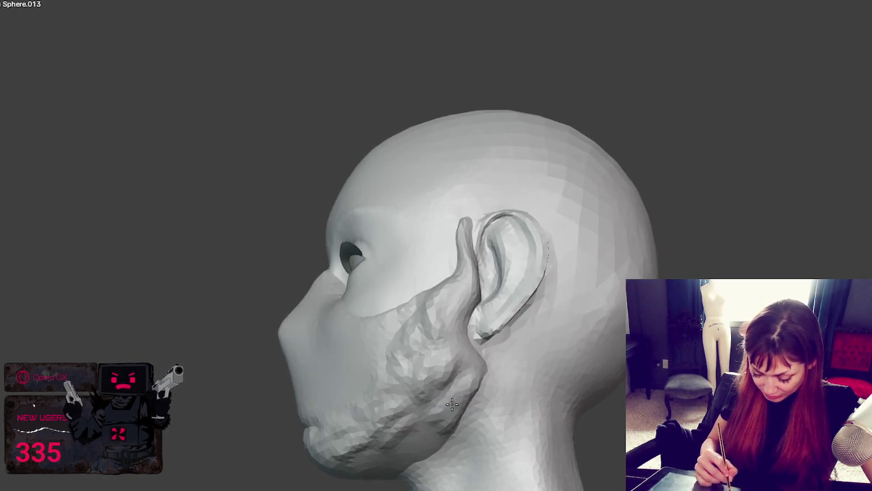
# Add small fold strokes along the jaw and a small stroke on the chin
pyautogui.moveTo(375, 456)
pyautogui.mouseDown(button='middle')
pyautogui.moveTo(464, 415)
pyautogui.moveTo(444, 409)
pyautogui.mouseUp(button='middle')
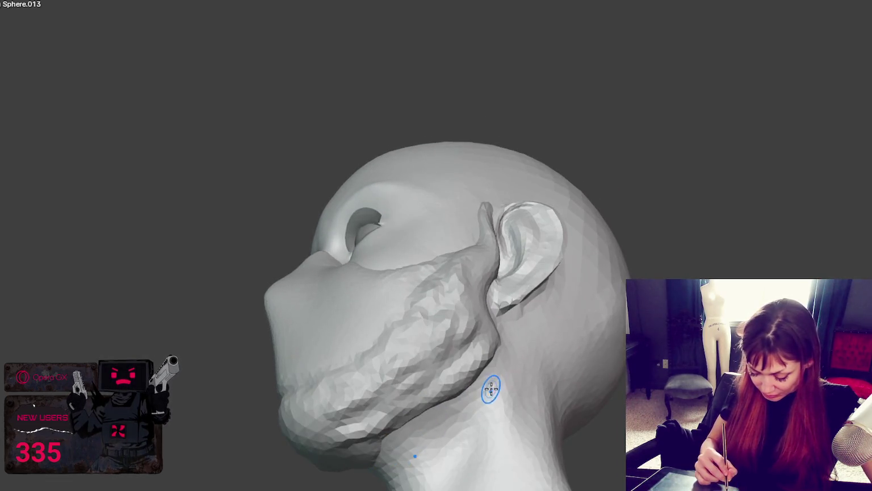
pyautogui.moveTo(490, 390); pyautogui.dragTo(412, 405, button='middle')
pyautogui.moveTo(336, 428)
pyautogui.mouseDown(button='middle')
pyautogui.moveTo(415, 405)
pyautogui.moveTo(321, 367)
pyautogui.mouseUp(button='middle')
pyautogui.moveTo(322, 366); pyautogui.dragTo(387, 346)
pyautogui.moveTo(386, 346)
pyautogui.mouseDown(button='middle')
pyautogui.moveTo(483, 368)
pyautogui.moveTo(419, 360)
pyautogui.moveTo(432, 408)
pyautogui.moveTo(503, 428)
pyautogui.moveTo(475, 435)
pyautogui.mouseUp(button='middle')
pyautogui.moveTo(415, 449); pyautogui.dragTo(396, 419)
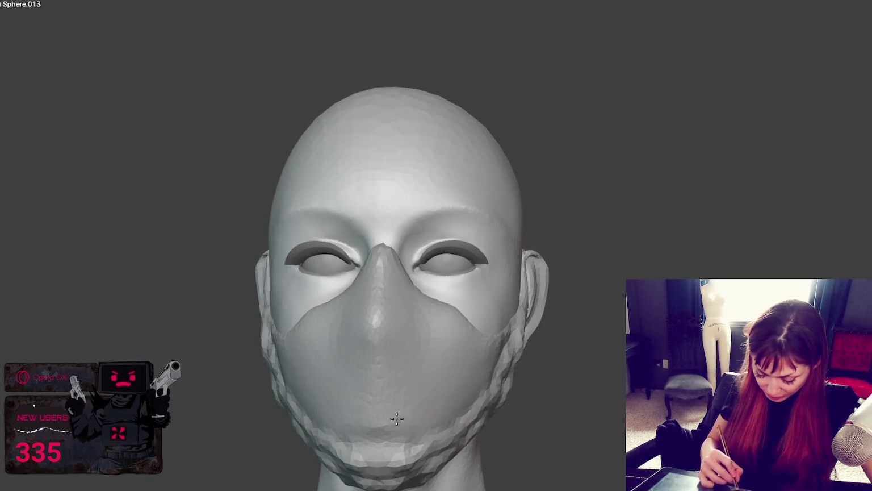
# Smooth the mask surface across the lips
pyautogui.moveTo(404, 463); pyautogui.dragTo(514, 365, button='middle')
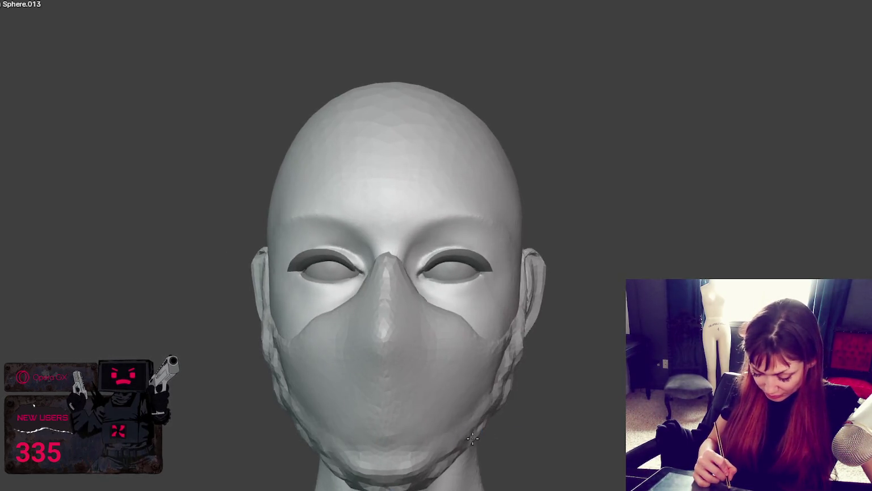
pyautogui.moveTo(495, 394)
pyautogui.mouseDown(button='middle')
pyautogui.moveTo(516, 407)
pyautogui.moveTo(511, 414)
pyautogui.moveTo(485, 380)
pyautogui.mouseUp(button='middle')
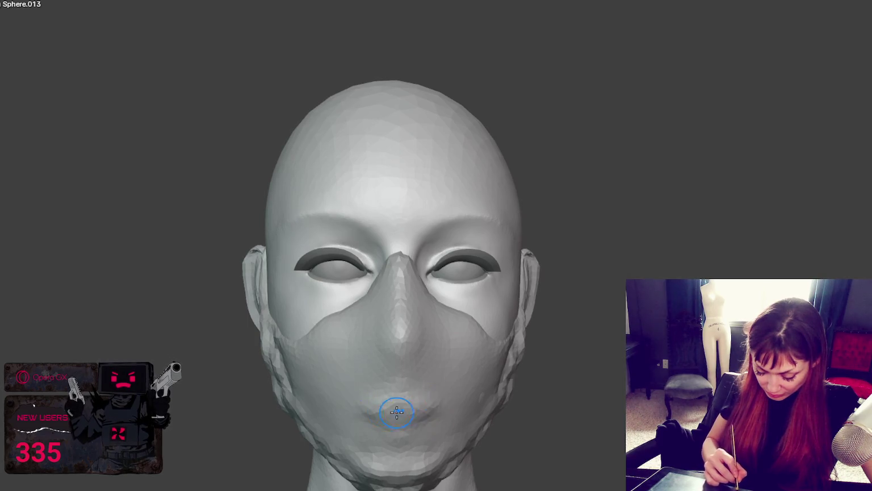
pyautogui.moveTo(390, 407); pyautogui.dragTo(427, 411)
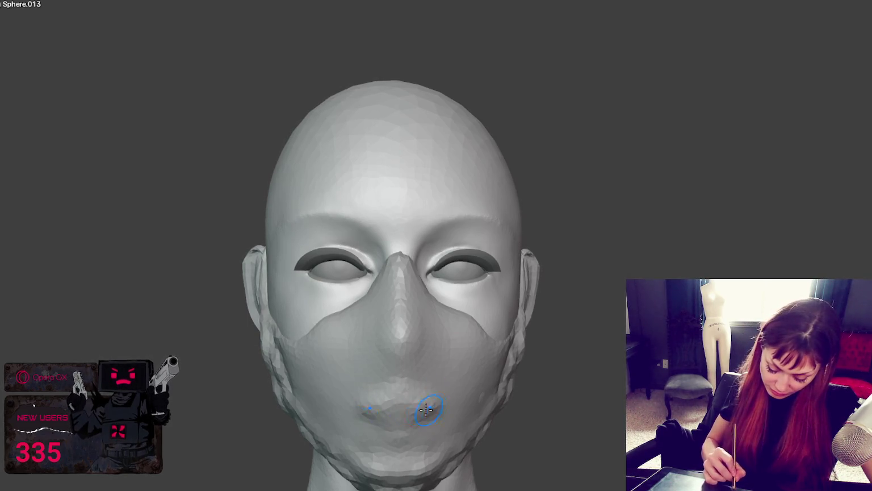
# Toggle the wireframe overlay on and off to check the mesh density
pyautogui.hotkey('shift', 'z')
pyautogui.moveTo(444, 415)
pyautogui.mouseDown(button='middle')
pyautogui.moveTo(590, 404)
pyautogui.moveTo(441, 402)
pyautogui.mouseUp(button='middle')
pyautogui.hotkey('shift', 'z')
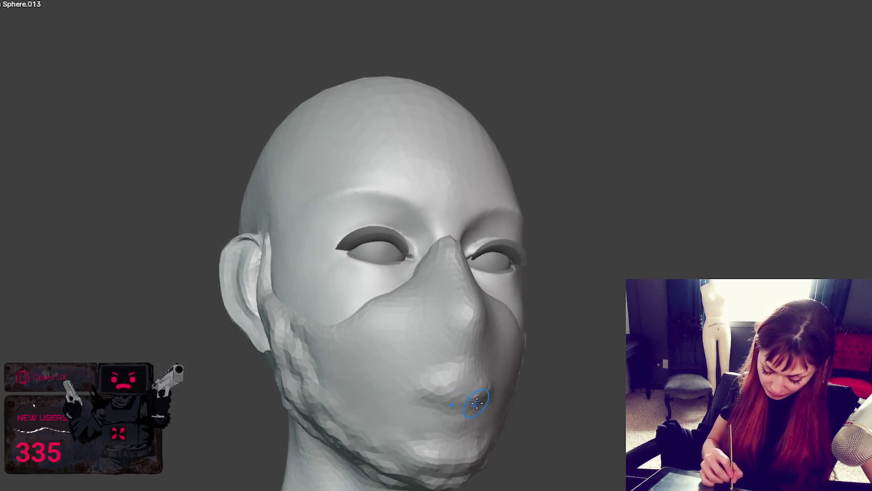
# Orbit and zoom to inspect the skull side and ear, then return to front
pyautogui.moveTo(427, 368); pyautogui.dragTo(510, 369, button='middle')
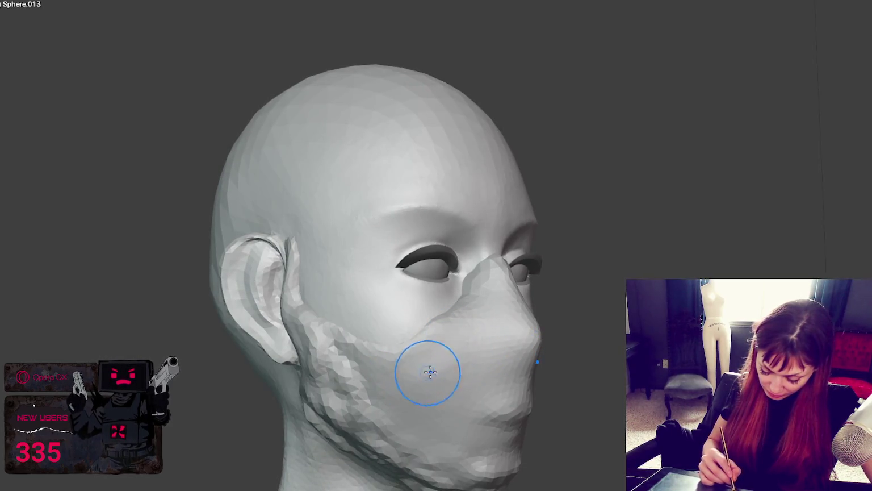
pyautogui.moveTo(472, 384); pyautogui.dragTo(493, 385, button='middle')
pyautogui.moveTo(482, 343); pyautogui.dragTo(499, 333, button='middle')
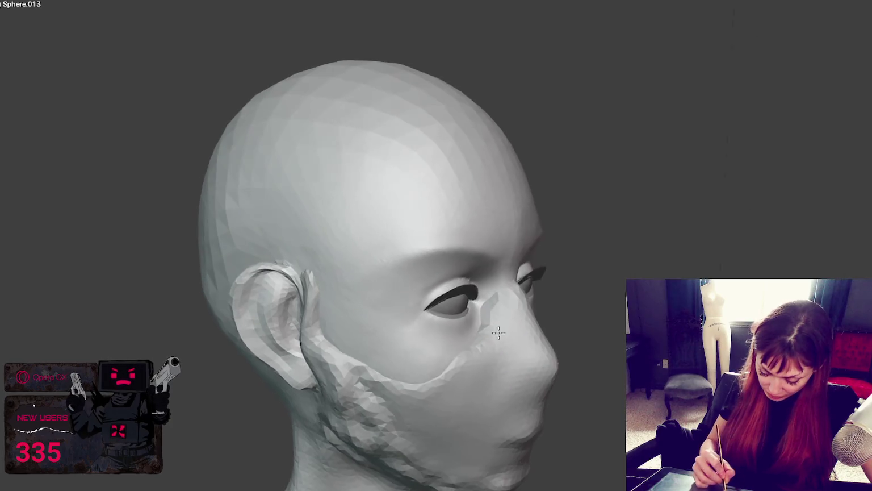
pyautogui.scroll(2, 497, 305)
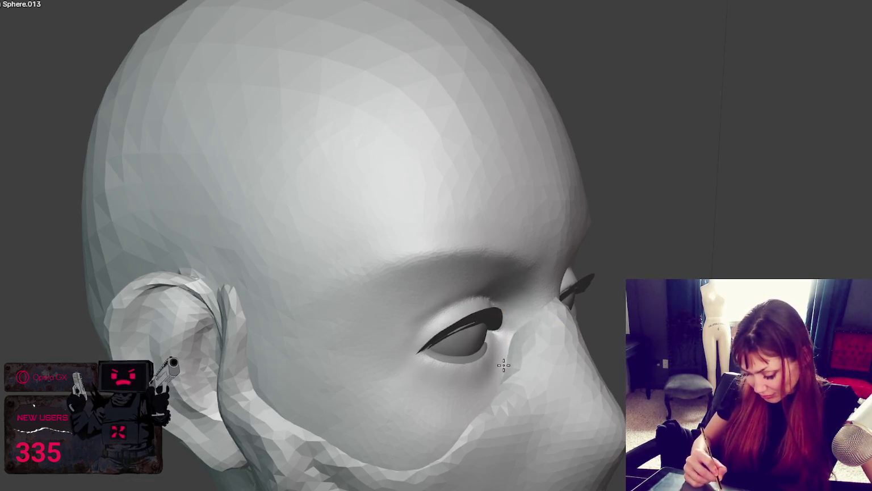
pyautogui.moveTo(526, 317)
pyautogui.mouseDown(button='middle')
pyautogui.moveTo(555, 357)
pyautogui.moveTo(581, 335)
pyautogui.moveTo(570, 353)
pyautogui.moveTo(541, 361)
pyautogui.mouseUp(button='middle')
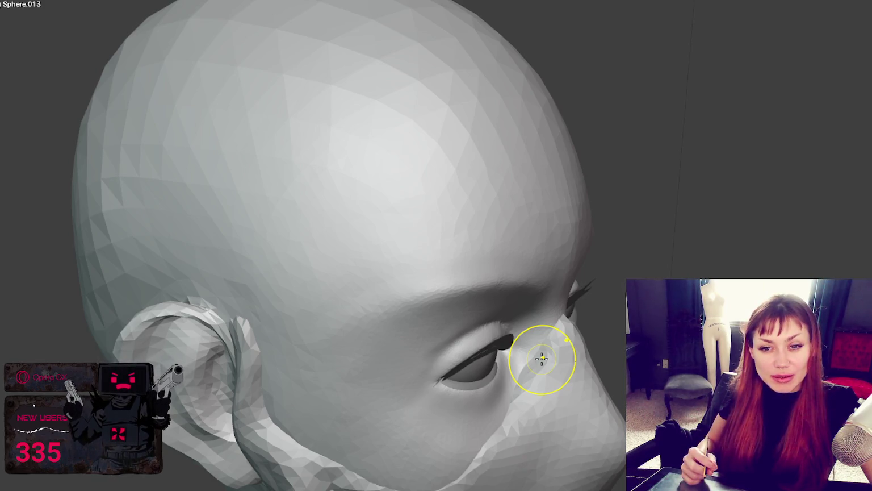
pyautogui.moveTo(542, 358); pyautogui.dragTo(479, 340, button='middle')
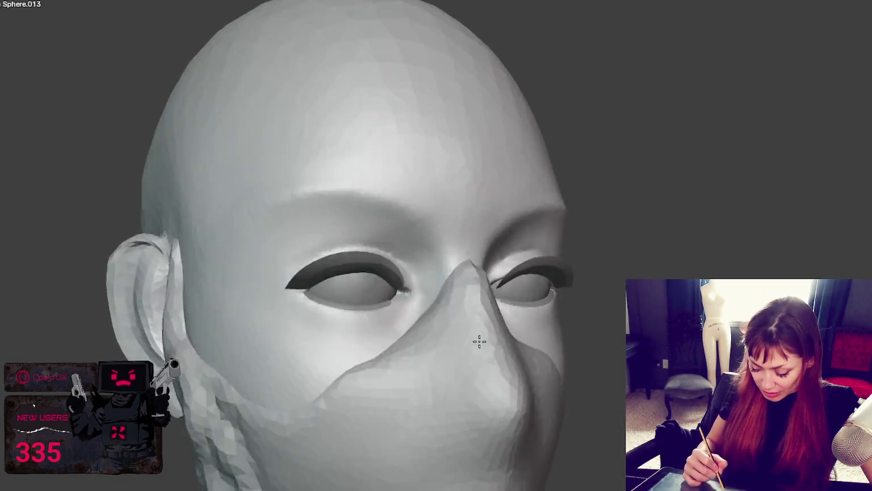
# Reshape the nose bridge by the inner eye corner and confirm the new brush size
pyautogui.scroll(1, 452, 331)
pyautogui.scroll(1, 432, 295)
pyautogui.moveTo(412, 260); pyautogui.dragTo(399, 260)
pyautogui.moveTo(400, 264)
pyautogui.mouseDown(button='middle')
pyautogui.moveTo(416, 282)
pyautogui.moveTo(408, 290)
pyautogui.mouseUp(button='middle')
pyautogui.moveTo(458, 311)
pyautogui.mouseDown(button='middle')
pyautogui.moveTo(477, 317)
pyautogui.moveTo(460, 355)
pyautogui.mouseUp(button='middle')
pyautogui.click(398, 326)
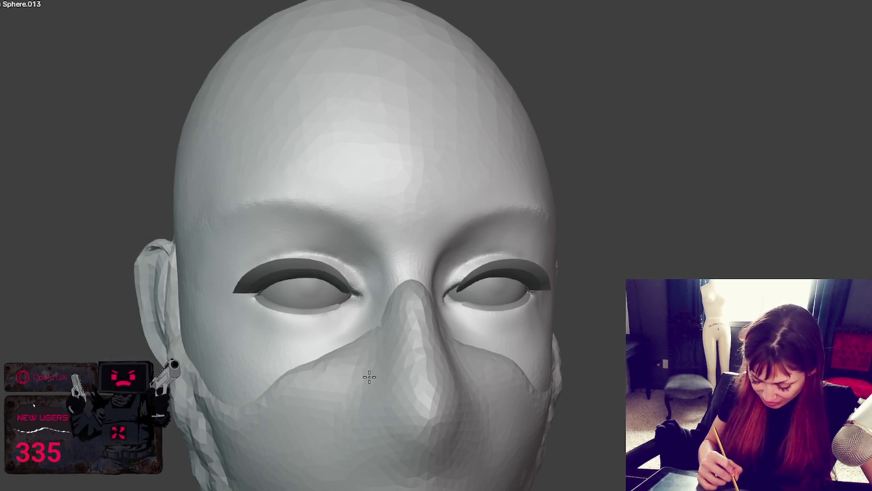
# Raise a seam ridge along the mask's upper edge from jaw to nose bridge
pyautogui.moveTo(369, 407)
pyautogui.mouseDown(button='middle')
pyautogui.moveTo(424, 386)
pyautogui.moveTo(609, 380)
pyautogui.mouseUp(button='middle')
pyautogui.moveTo(477, 396)
pyautogui.mouseDown(button='middle')
pyautogui.moveTo(520, 384)
pyautogui.moveTo(498, 410)
pyautogui.mouseUp(button='middle')
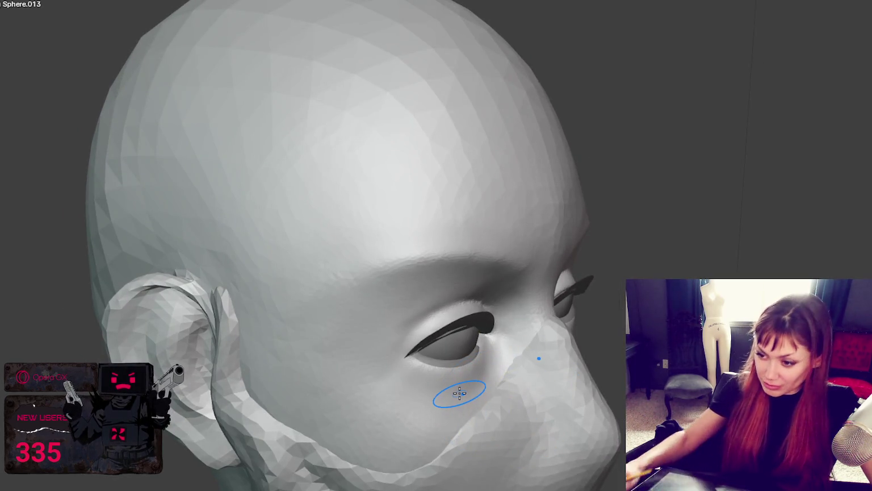
pyautogui.scroll(3, 460, 391)
pyautogui.keyDown('shift'); pyautogui.moveTo(454, 390); pyautogui.dragTo(455, 236, button='middle'); pyautogui.keyUp('shift')
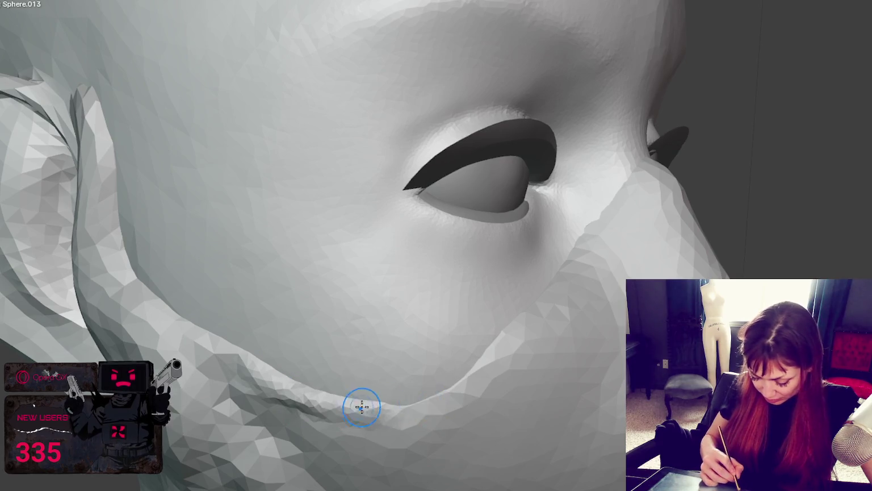
pyautogui.moveTo(411, 401)
pyautogui.mouseDown(button='middle')
pyautogui.moveTo(524, 337)
pyautogui.moveTo(377, 381)
pyautogui.mouseUp(button='middle')
pyautogui.moveTo(377, 380); pyautogui.dragTo(592, 180)
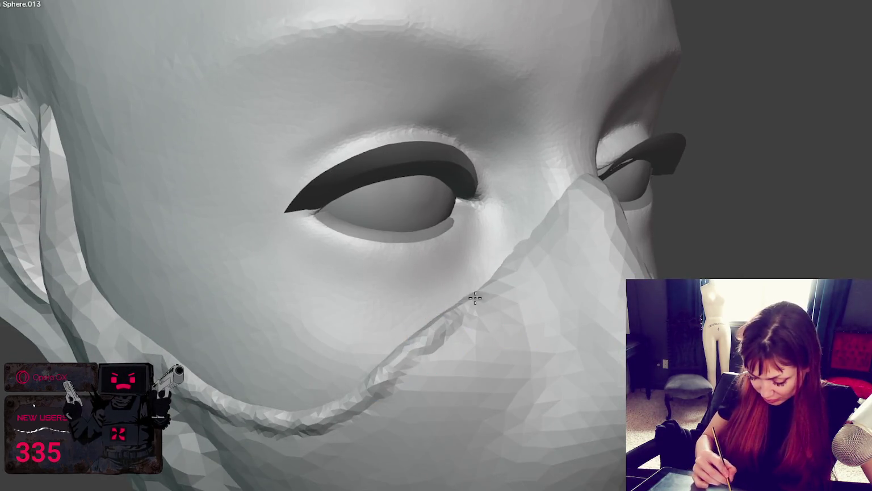
# Inspect the mask edge from the side, then check it in Numpad 1 front view
pyautogui.scroll(-1, 564, 301)
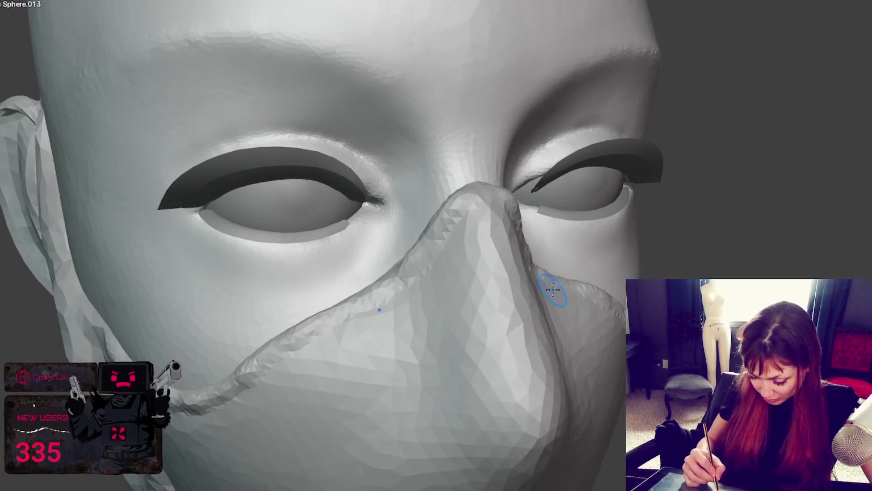
pyautogui.moveTo(510, 200); pyautogui.dragTo(574, 243, button='middle')
pyautogui.scroll(1, 574, 243)
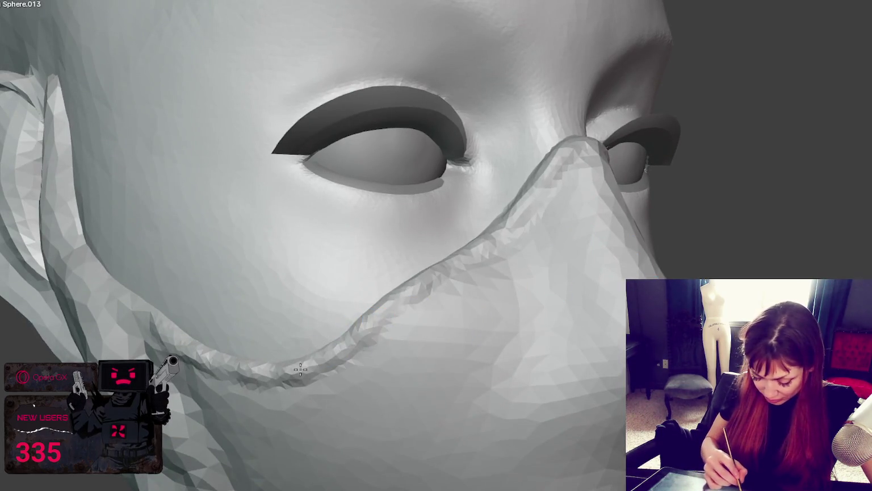
pyautogui.moveTo(397, 332); pyautogui.dragTo(316, 310, button='middle')
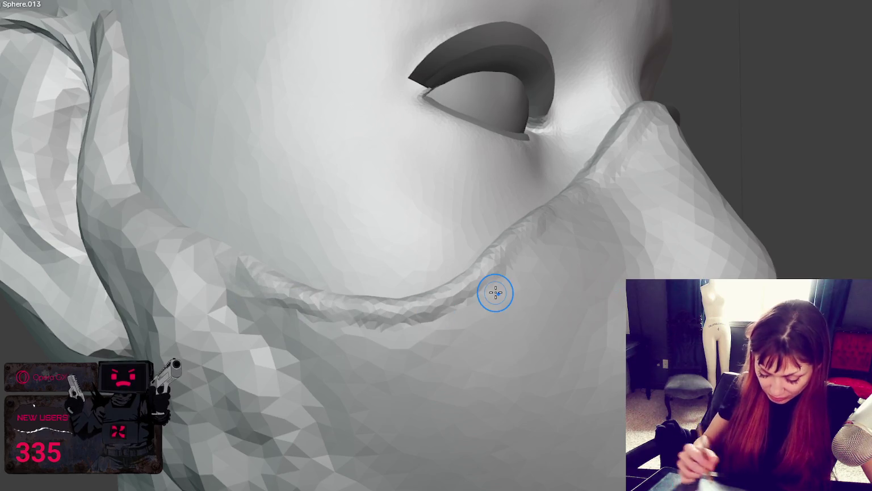
pyautogui.press('KP_1')
pyautogui.moveTo(503, 219); pyautogui.dragTo(467, 219, button='middle')
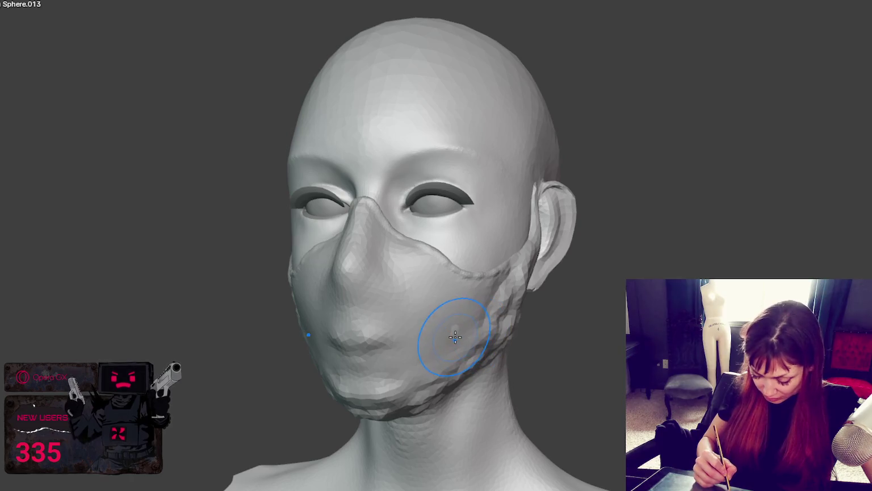
# In front view, resculpt the mask across the upper lip, over the nose and beside it
pyautogui.press('KP_1')
pyautogui.moveTo(411, 349); pyautogui.dragTo(390, 331)
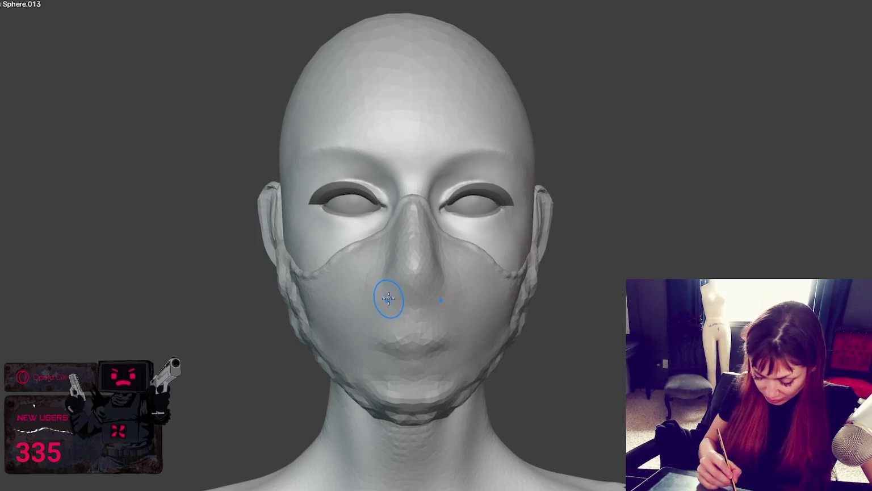
pyautogui.moveTo(413, 301)
pyautogui.mouseDown()
pyautogui.moveTo(444, 292)
pyautogui.moveTo(376, 298)
pyautogui.moveTo(386, 297)
pyautogui.mouseUp()
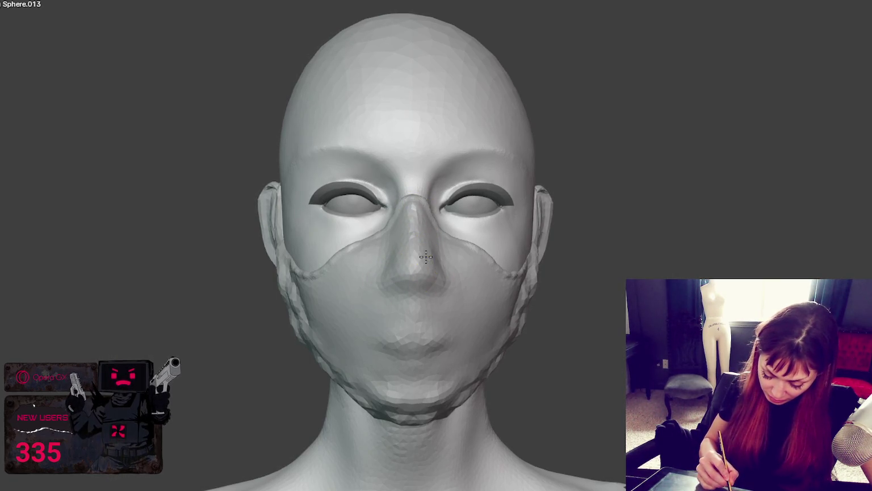
pyautogui.moveTo(429, 260)
pyautogui.mouseDown()
pyautogui.moveTo(441, 266)
pyautogui.moveTo(421, 267)
pyautogui.mouseUp()
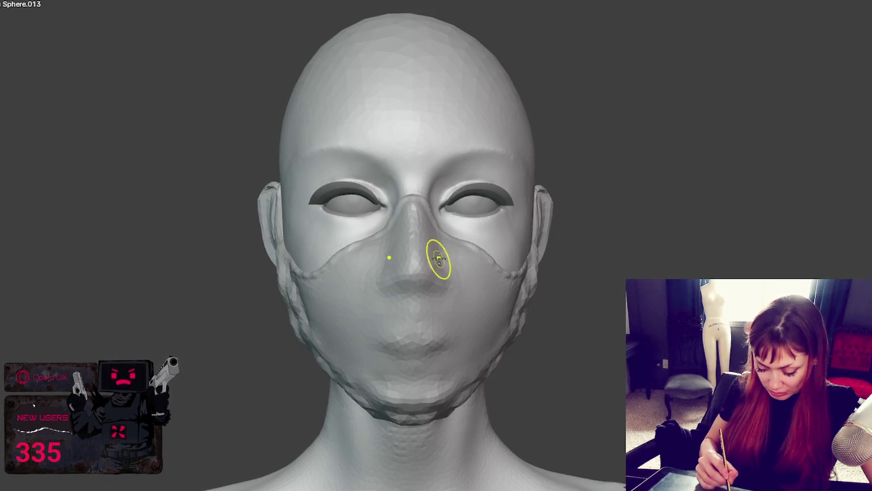
pyautogui.moveTo(436, 267)
pyautogui.mouseDown()
pyautogui.moveTo(457, 275)
pyautogui.moveTo(384, 279)
pyautogui.mouseUp()
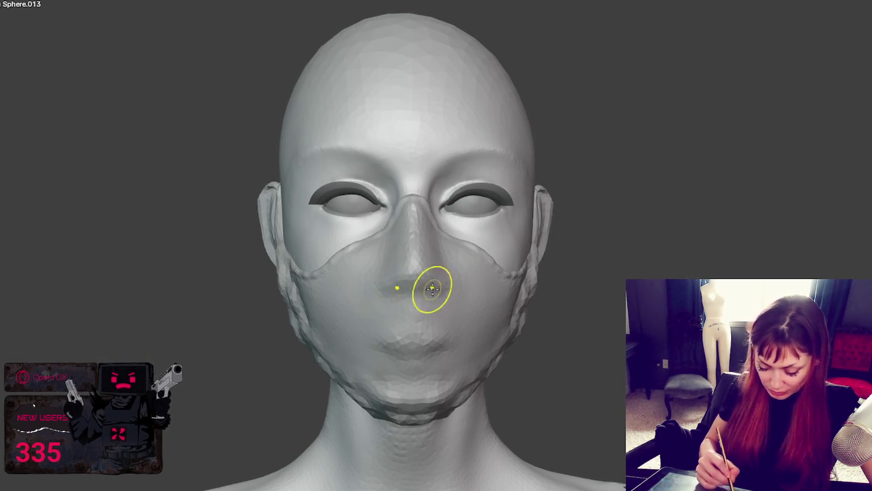
# Orbit around the masked face from front, below and both three-quarter sides to inspect it
pyautogui.moveTo(387, 302)
pyautogui.mouseDown(button='middle')
pyautogui.moveTo(600, 296)
pyautogui.moveTo(574, 259)
pyautogui.mouseUp(button='middle')
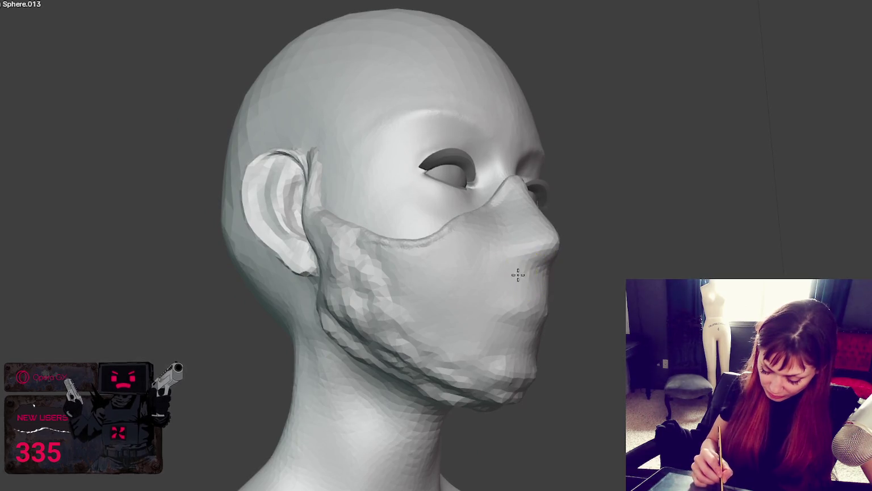
pyautogui.moveTo(524, 275); pyautogui.dragTo(502, 286, button='middle')
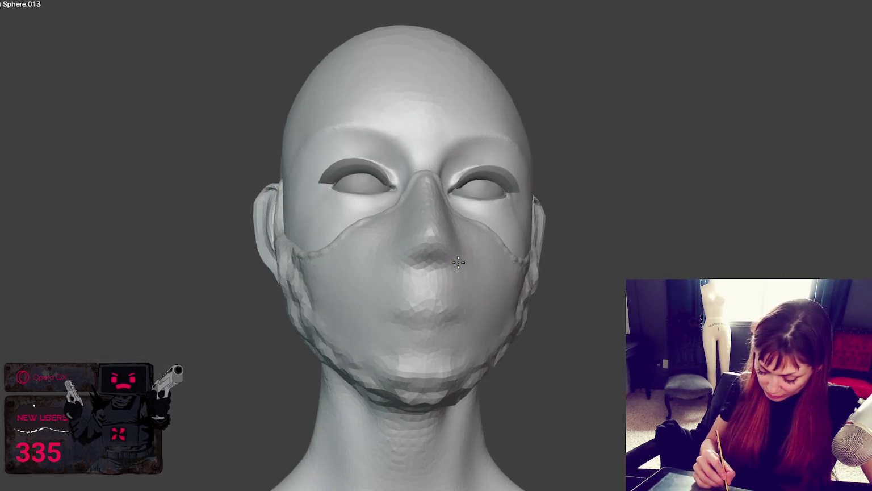
pyautogui.moveTo(460, 256)
pyautogui.mouseDown(button='middle')
pyautogui.moveTo(467, 263)
pyautogui.moveTo(444, 263)
pyautogui.mouseUp(button='middle')
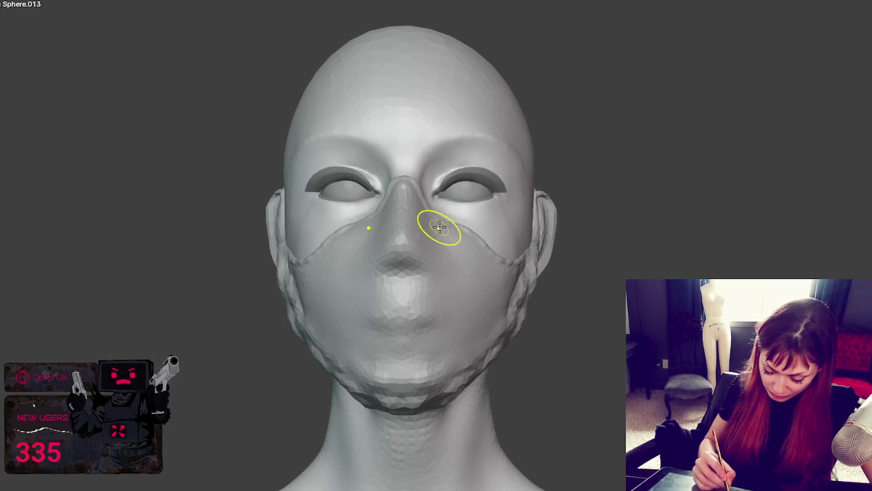
pyautogui.moveTo(439, 227); pyautogui.dragTo(424, 229, button='middle')
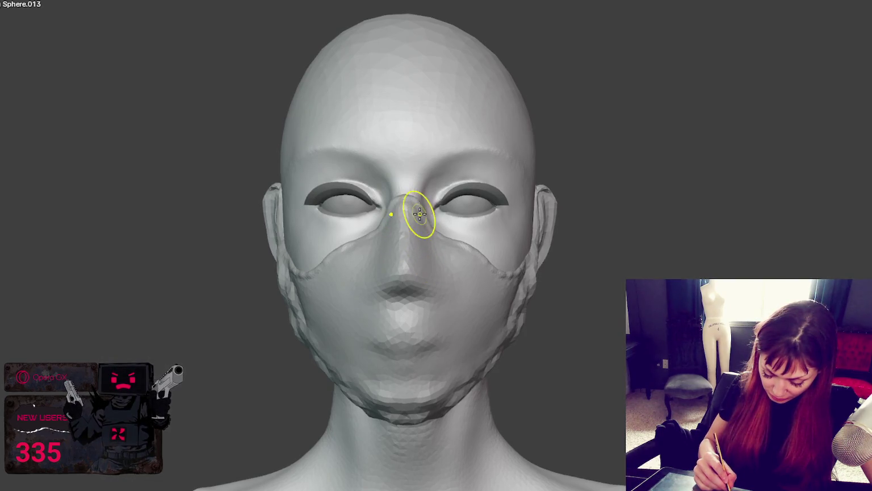
pyautogui.moveTo(429, 249)
pyautogui.mouseDown(button='middle')
pyautogui.moveTo(502, 273)
pyautogui.moveTo(610, 259)
pyautogui.moveTo(536, 289)
pyautogui.moveTo(418, 292)
pyautogui.mouseUp(button='middle')
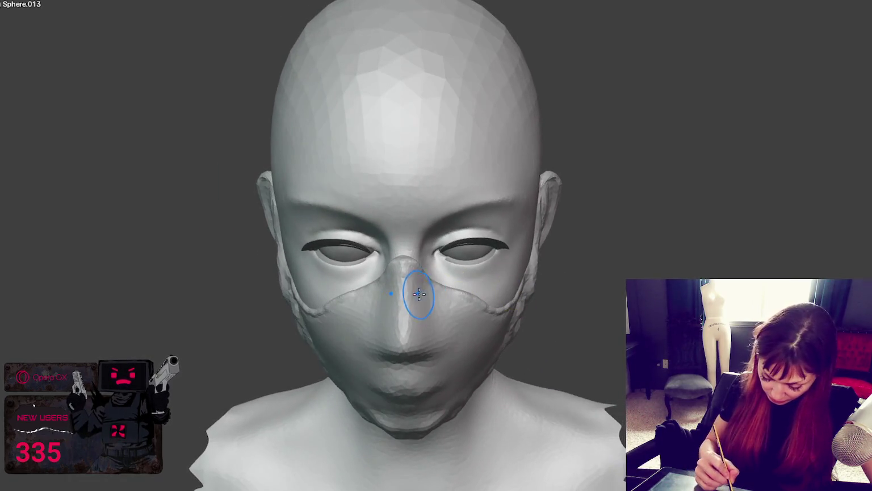
pyautogui.moveTo(407, 357); pyautogui.dragTo(437, 201, button='middle')
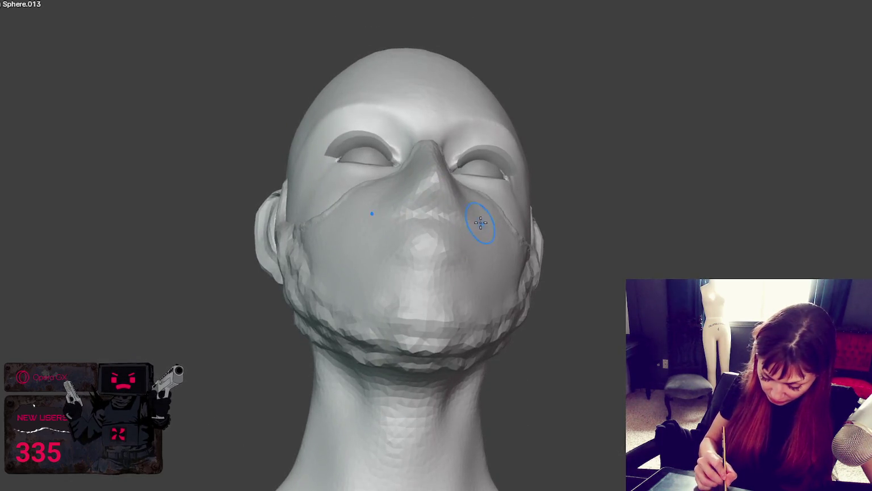
pyautogui.moveTo(477, 223); pyautogui.dragTo(505, 256, button='middle')
pyautogui.moveTo(409, 272)
pyautogui.mouseDown(button='middle')
pyautogui.moveTo(403, 296)
pyautogui.moveTo(467, 302)
pyautogui.moveTo(413, 315)
pyautogui.mouseUp(button='middle')
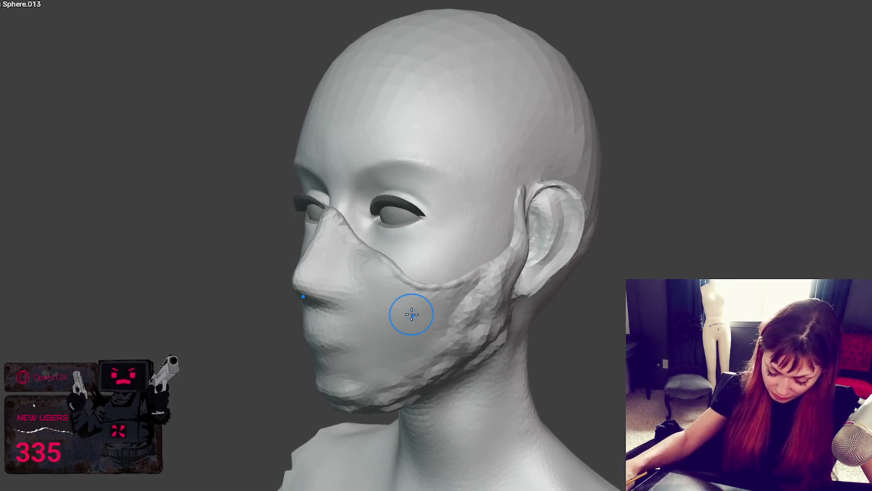
pyautogui.scroll(2, 412, 315)
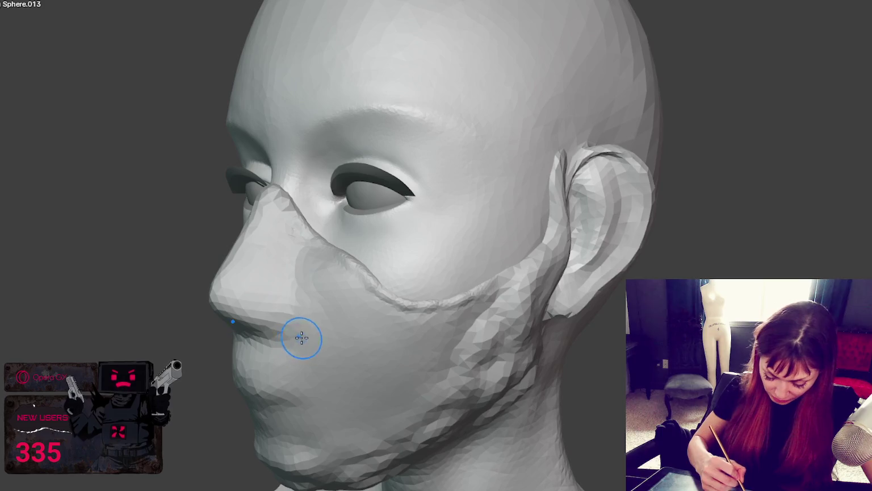
# Raise and define the lips under the mask, reshaping the upper lip line and mouth corners
pyautogui.moveTo(298, 311)
pyautogui.mouseDown(button='middle')
pyautogui.moveTo(255, 256)
pyautogui.moveTo(306, 278)
pyautogui.mouseUp(button='middle')
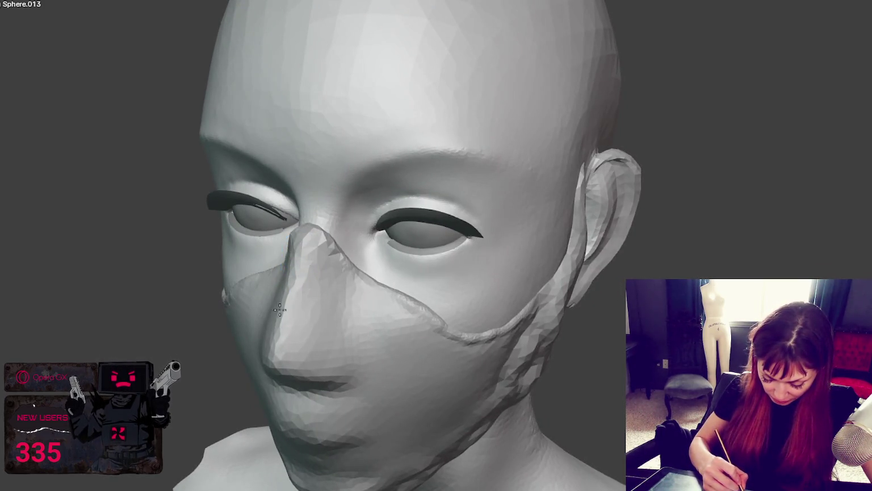
pyautogui.moveTo(303, 305); pyautogui.dragTo(345, 286, button='middle')
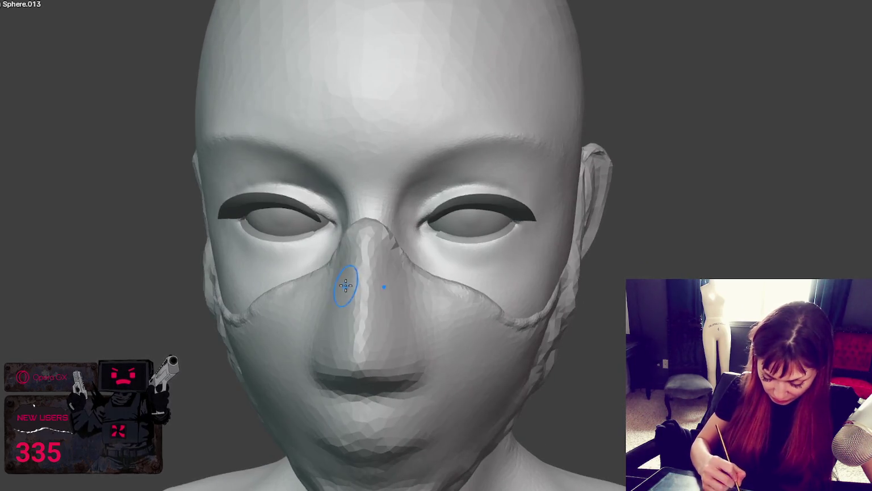
pyautogui.moveTo(410, 262); pyautogui.dragTo(409, 268, button='middle')
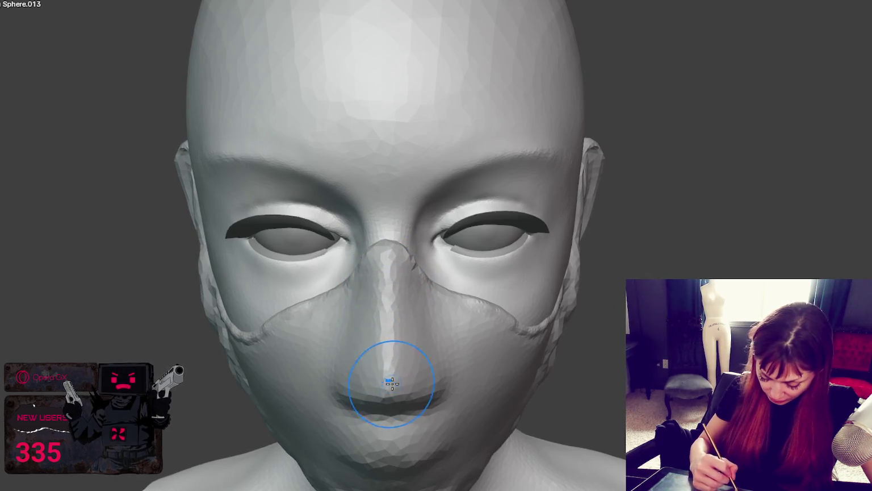
pyautogui.moveTo(399, 377); pyautogui.dragTo(406, 311, button='middle')
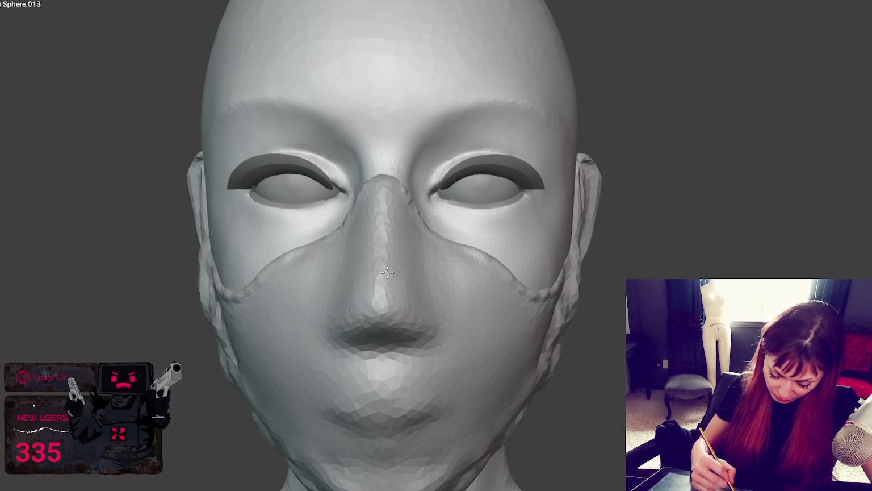
pyautogui.moveTo(444, 356); pyautogui.dragTo(405, 357, button='middle')
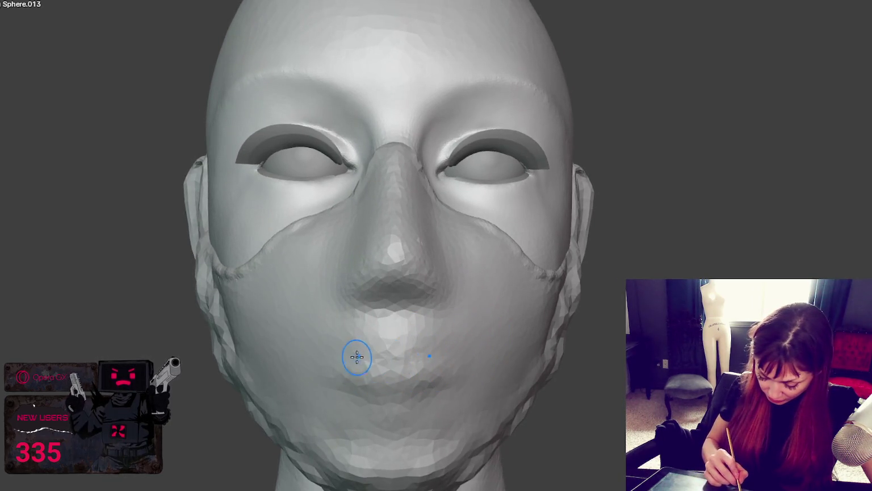
pyautogui.moveTo(433, 360)
pyautogui.mouseDown()
pyautogui.moveTo(363, 358)
pyautogui.moveTo(328, 369)
pyautogui.mouseUp()
pyautogui.moveTo(448, 364)
pyautogui.mouseDown()
pyautogui.moveTo(322, 367)
pyautogui.moveTo(397, 358)
pyautogui.mouseUp()
pyautogui.moveTo(322, 364); pyautogui.dragTo(490, 372)
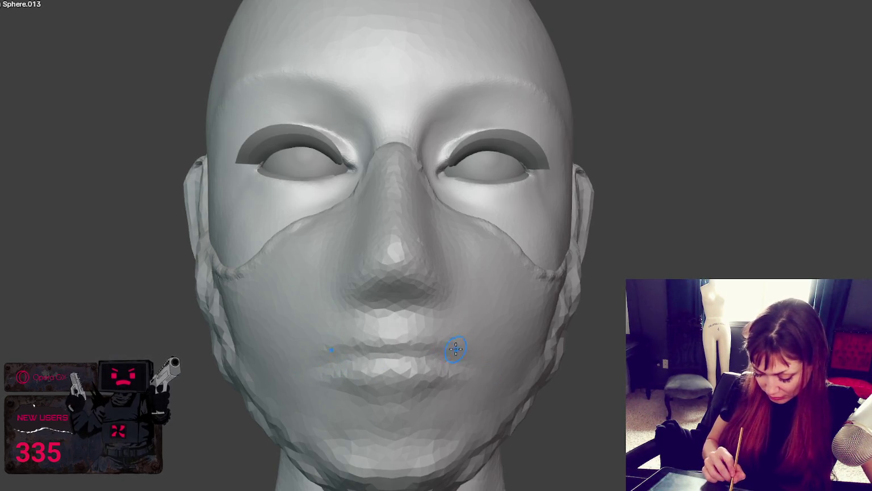
# Orbit to check the sculpted lips from three-quarter and side views
pyautogui.moveTo(352, 348); pyautogui.dragTo(432, 372, button='middle')
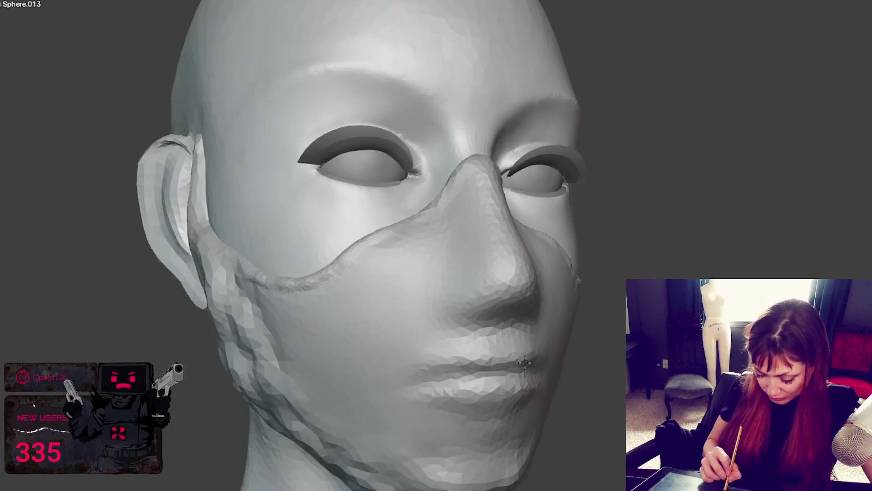
pyautogui.moveTo(541, 371); pyautogui.dragTo(478, 355, button='middle')
pyautogui.moveTo(422, 368)
pyautogui.mouseDown(button='middle')
pyautogui.moveTo(611, 380)
pyautogui.moveTo(514, 369)
pyautogui.mouseUp(button='middle')
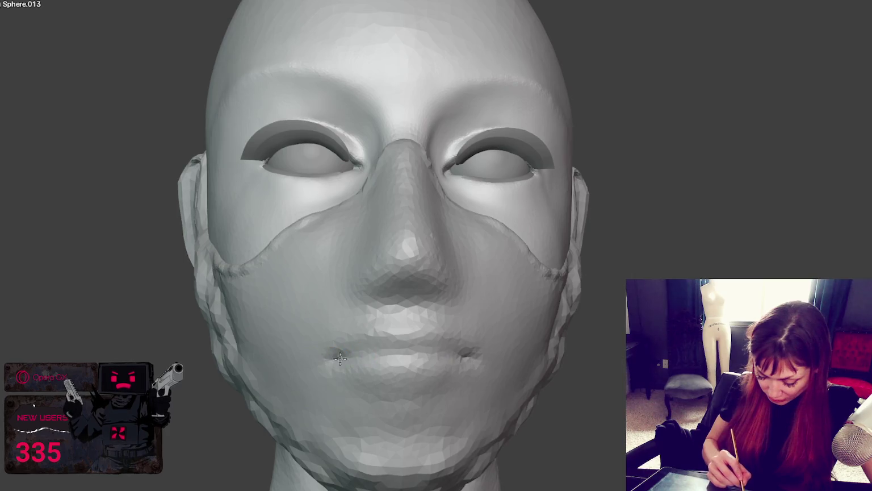
pyautogui.scroll(1, 387, 352)
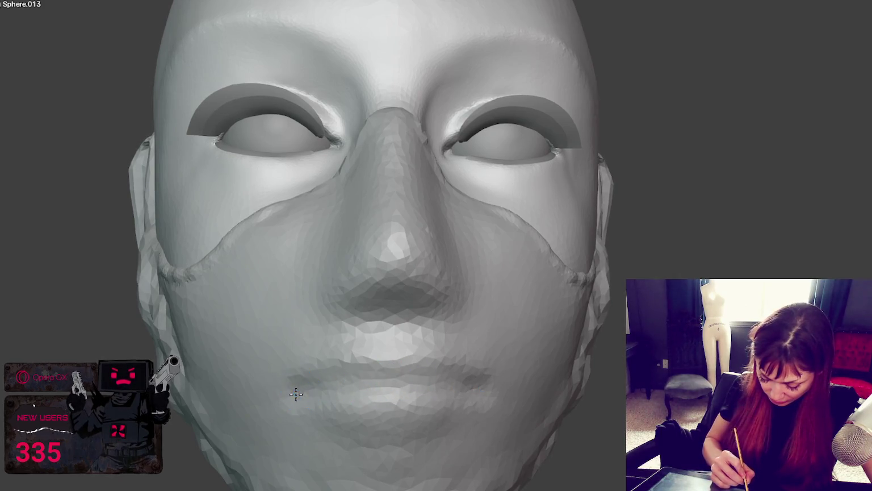
# Smooth between nose and mouth, crease the lower lip, and smooth the line between the lips
pyautogui.moveTo(359, 370)
pyautogui.mouseDown()
pyautogui.moveTo(398, 355)
pyautogui.moveTo(360, 355)
pyautogui.mouseUp()
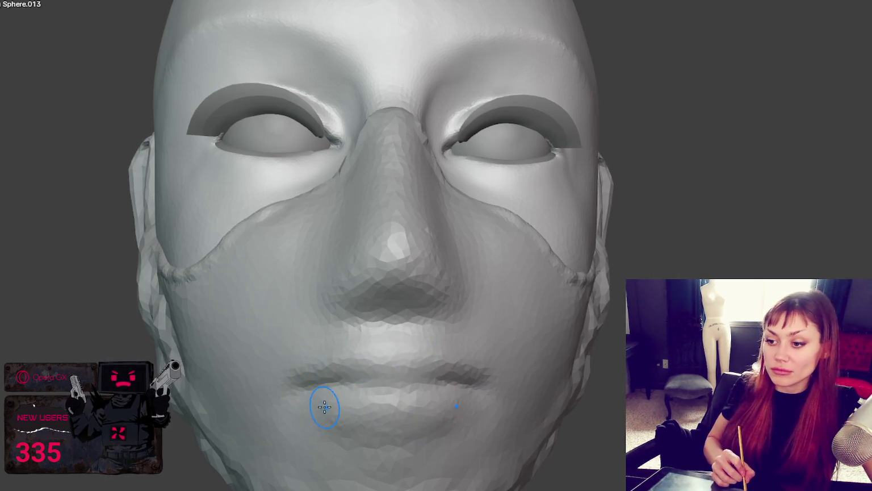
pyautogui.moveTo(405, 417); pyautogui.dragTo(439, 425)
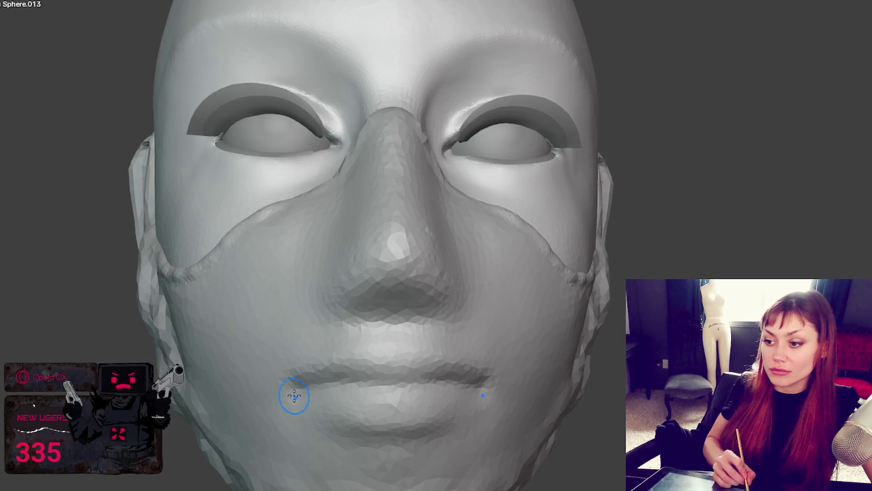
pyautogui.scroll(-3, 364, 337)
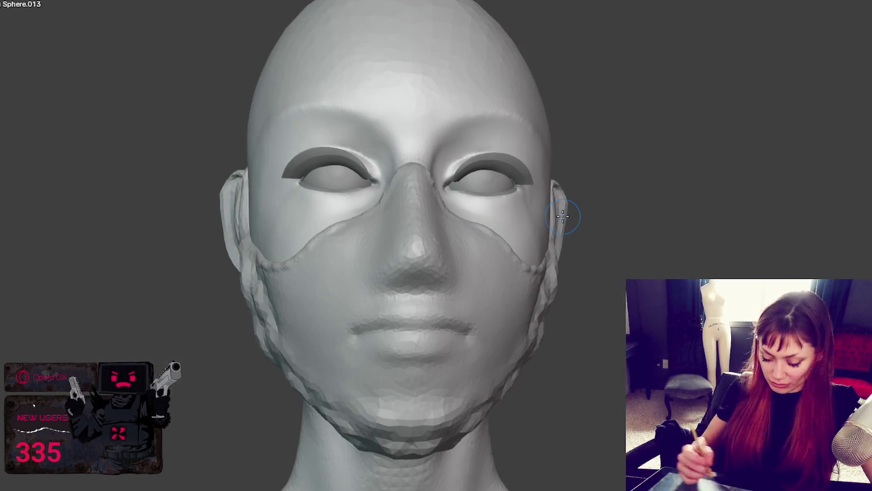
pyautogui.moveTo(488, 349); pyautogui.dragTo(478, 340, button='middle')
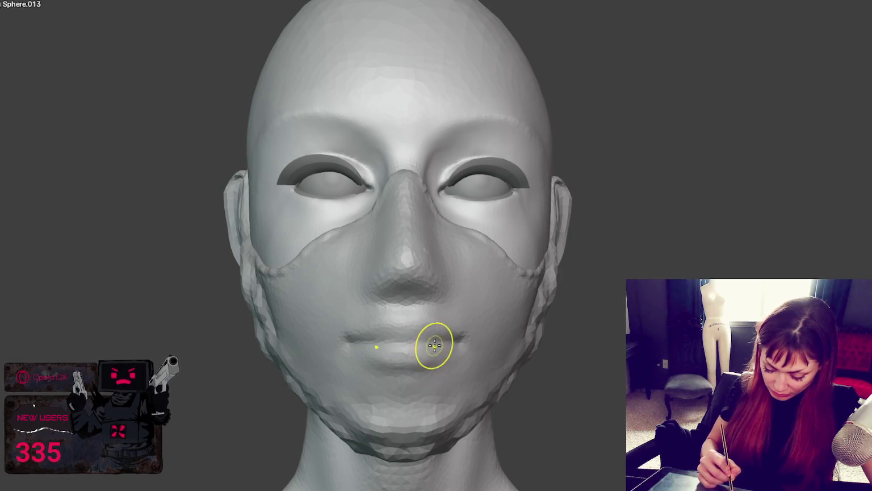
pyautogui.moveTo(428, 348); pyautogui.dragTo(407, 371)
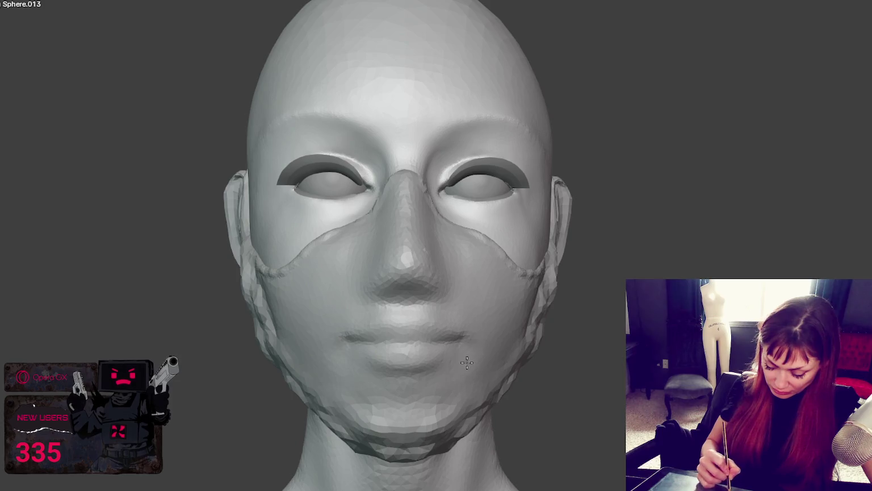
# From a side profile, smooth the mask surface on the lower cheek
pyautogui.moveTo(468, 337); pyautogui.dragTo(593, 340, button='middle')
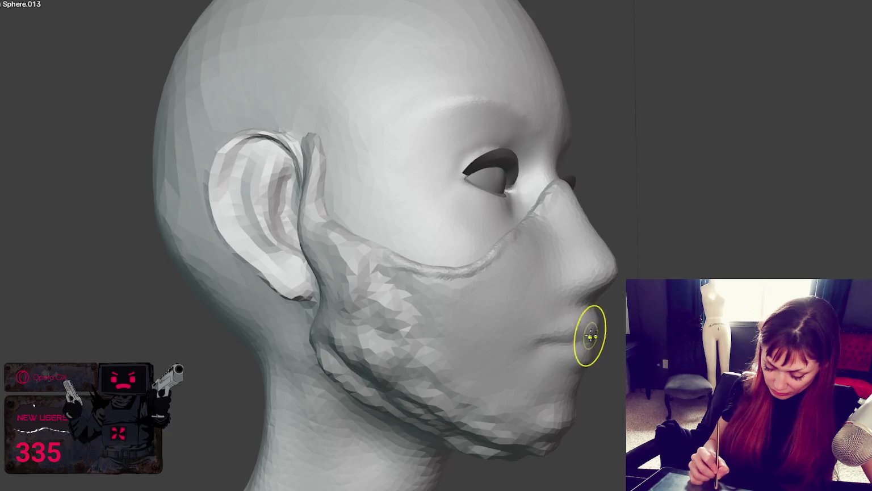
pyautogui.moveTo(582, 340)
pyautogui.mouseDown(button='middle')
pyautogui.moveTo(613, 359)
pyautogui.moveTo(608, 350)
pyautogui.moveTo(516, 365)
pyautogui.moveTo(480, 359)
pyautogui.moveTo(493, 361)
pyautogui.mouseUp(button='middle')
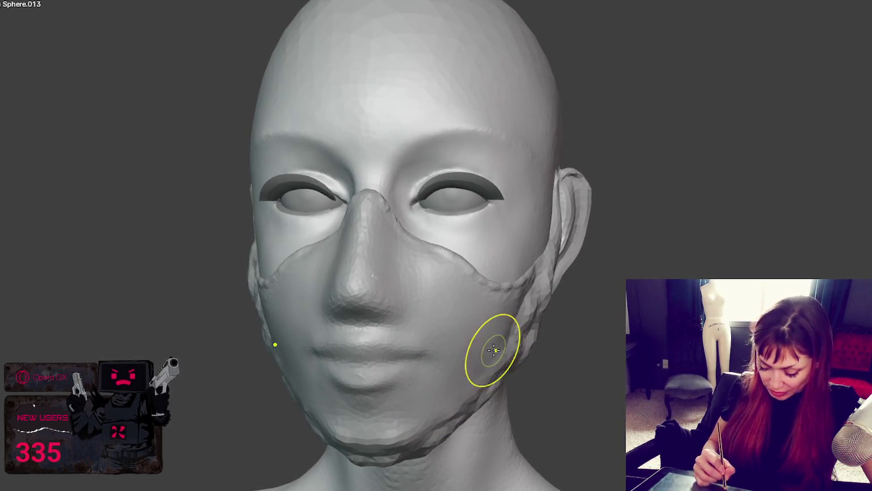
pyautogui.keyDown('shift'); pyautogui.moveTo(492, 361); pyautogui.dragTo(449, 401); pyautogui.keyUp('shift')
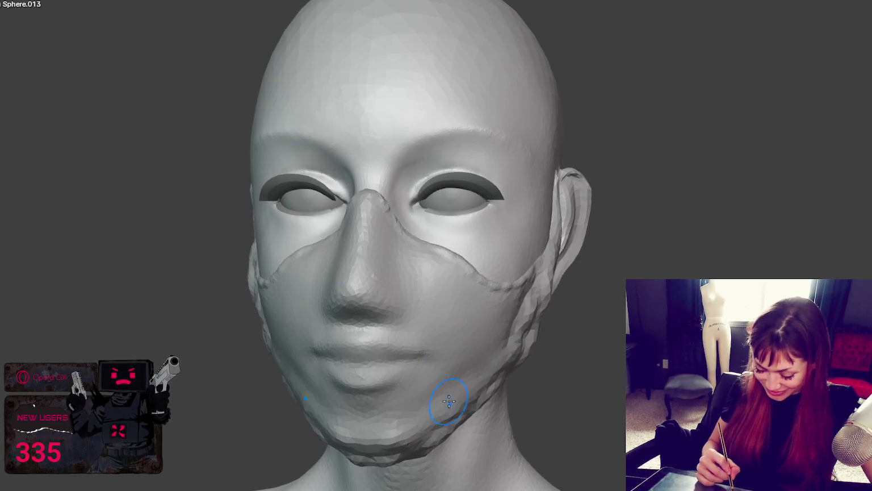
# Smooth the lumpy jaw ridge up toward the ear, working from below the chin
pyautogui.moveTo(510, 353)
pyautogui.mouseDown(button='middle')
pyautogui.moveTo(551, 341)
pyautogui.moveTo(490, 377)
pyautogui.mouseUp(button='middle')
pyautogui.moveTo(408, 422)
pyautogui.mouseDown(button='middle')
pyautogui.moveTo(536, 394)
pyautogui.moveTo(391, 404)
pyautogui.mouseUp(button='middle')
pyautogui.moveTo(375, 401); pyautogui.dragTo(395, 338, button='middle')
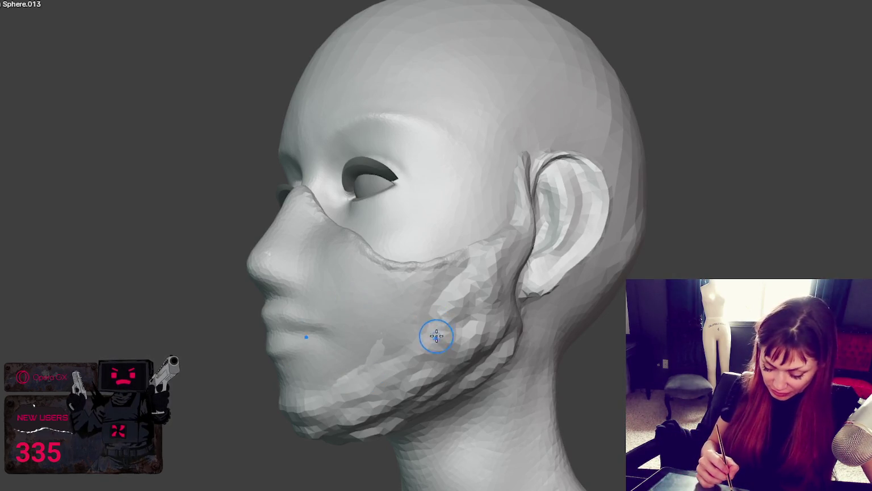
pyautogui.moveTo(336, 390)
pyautogui.mouseDown(button='middle')
pyautogui.moveTo(415, 357)
pyautogui.moveTo(359, 428)
pyautogui.mouseUp(button='middle')
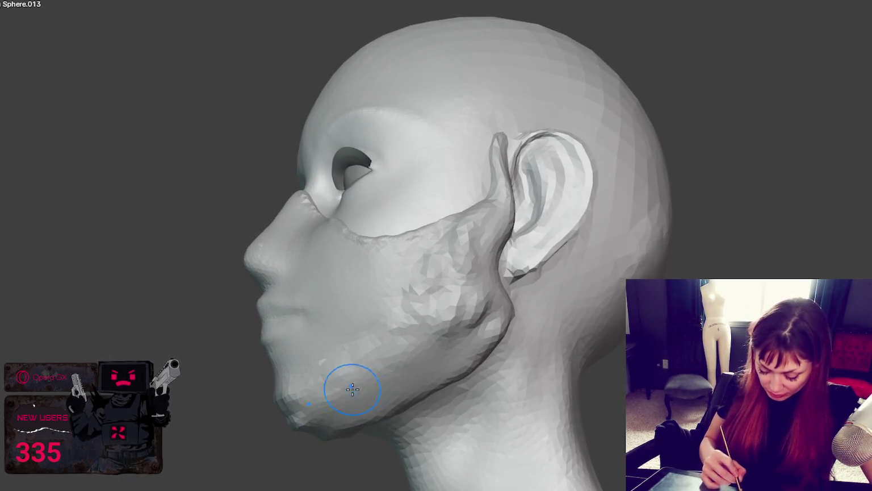
pyautogui.moveTo(349, 387); pyautogui.dragTo(429, 373, button='middle')
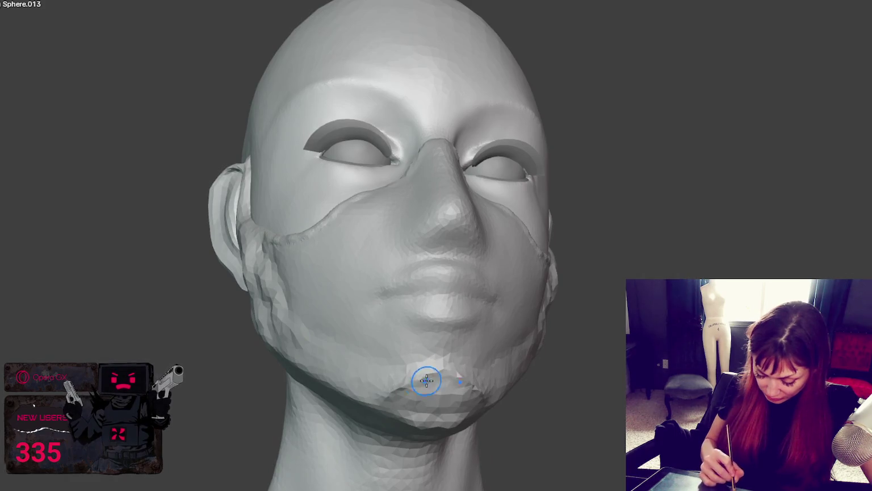
pyautogui.moveTo(381, 409)
pyautogui.mouseDown(button='middle')
pyautogui.moveTo(504, 384)
pyautogui.moveTo(463, 380)
pyautogui.moveTo(443, 392)
pyautogui.mouseUp(button='middle')
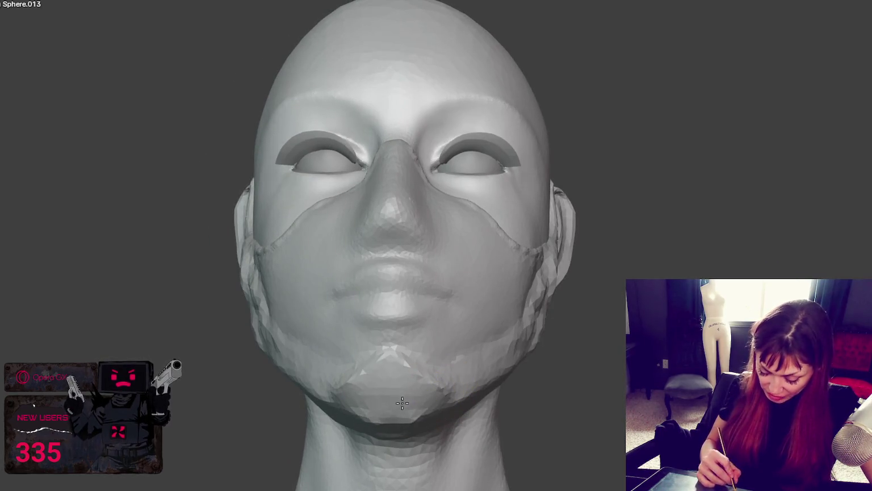
pyautogui.moveTo(399, 419)
pyautogui.mouseDown(button='middle')
pyautogui.moveTo(414, 394)
pyautogui.moveTo(401, 426)
pyautogui.moveTo(580, 399)
pyautogui.moveTo(555, 370)
pyautogui.moveTo(462, 399)
pyautogui.moveTo(344, 381)
pyautogui.mouseUp(button='middle')
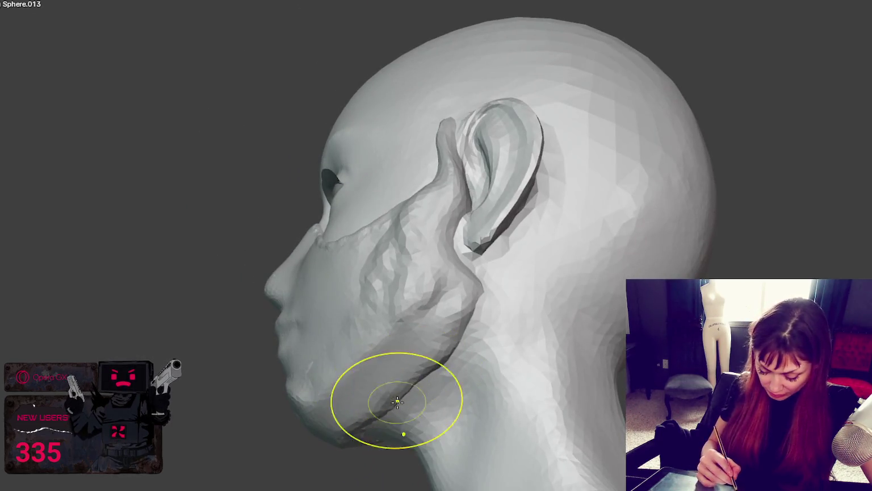
pyautogui.moveTo(397, 401); pyautogui.dragTo(425, 374)
pyautogui.moveTo(448, 341)
pyautogui.mouseDown()
pyautogui.moveTo(477, 305)
pyautogui.moveTo(390, 390)
pyautogui.mouseUp()
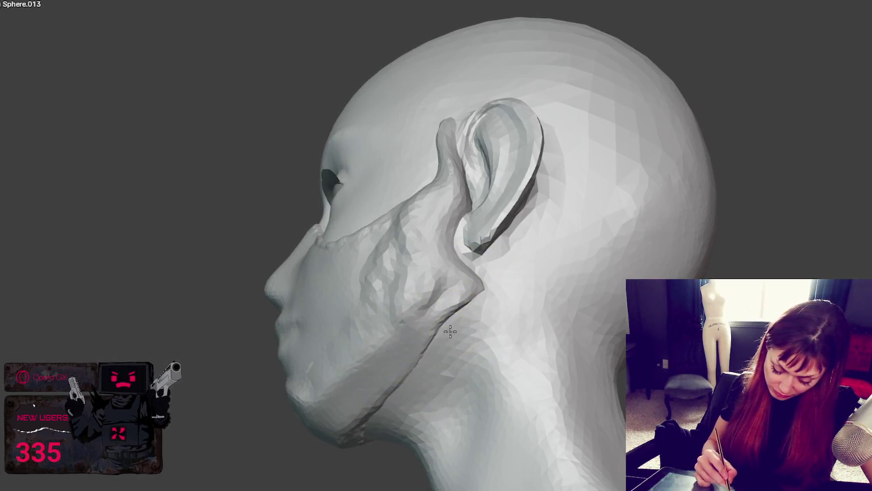
pyautogui.moveTo(473, 312)
pyautogui.mouseDown(button='middle')
pyautogui.moveTo(446, 284)
pyautogui.moveTo(494, 286)
pyautogui.mouseUp(button='middle')
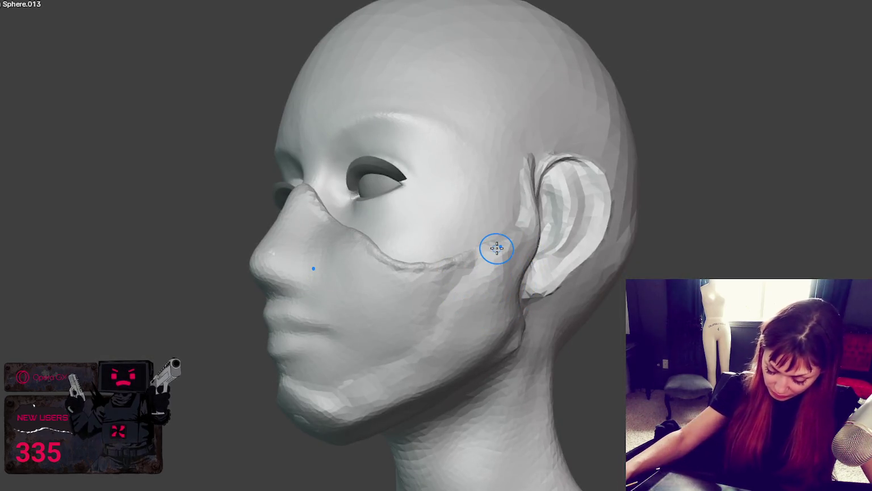
# Sculpt a seam ridge down the cheek from the ear and along the jawline
pyautogui.scroll(2, 496, 248)
pyautogui.moveTo(513, 269); pyautogui.dragTo(444, 374)
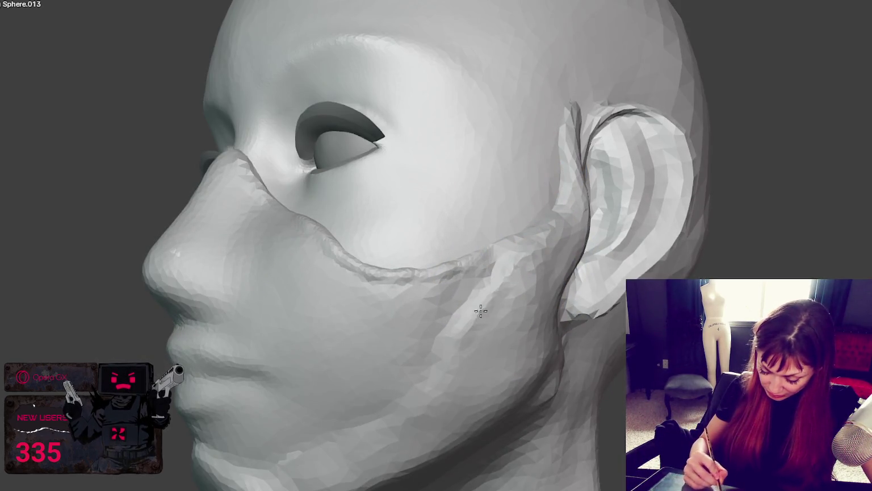
pyautogui.moveTo(441, 393); pyautogui.dragTo(425, 405, button='middle')
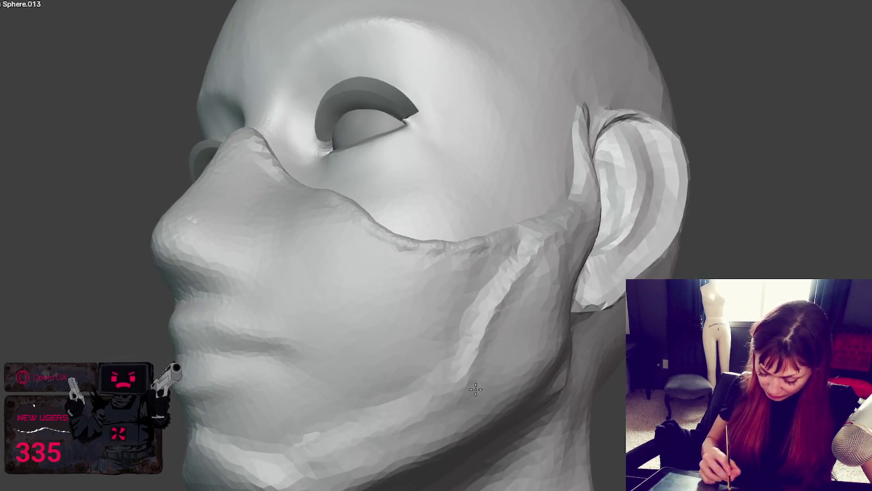
pyautogui.moveTo(321, 446); pyautogui.dragTo(400, 394)
pyautogui.moveTo(351, 409); pyautogui.dragTo(429, 449, button='middle')
pyautogui.moveTo(350, 452); pyautogui.dragTo(369, 444)
pyautogui.moveTo(370, 444); pyautogui.dragTo(426, 478, button='middle')
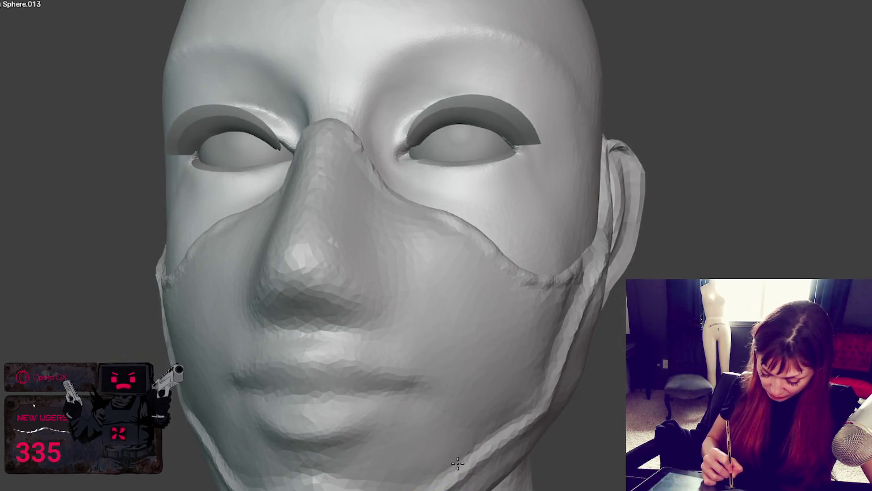
# From the left side, extend the seam along the jaw toward the chin
pyautogui.moveTo(432, 468); pyautogui.dragTo(452, 451, button='middle')
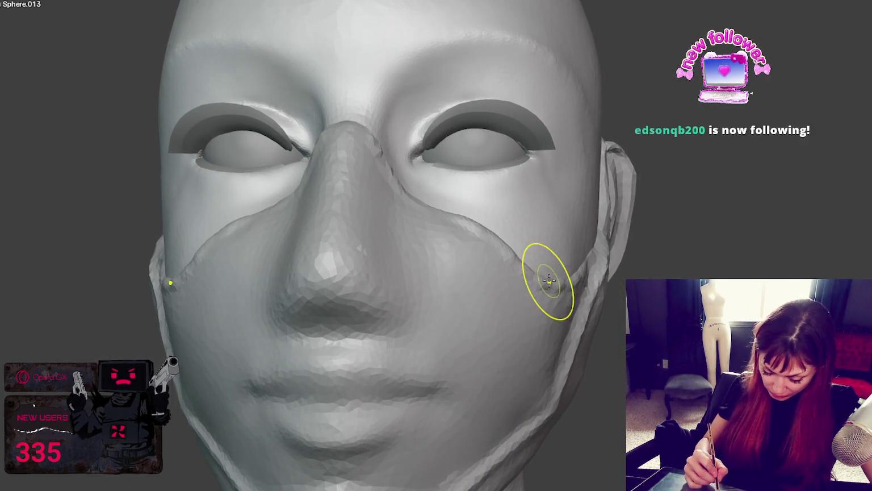
pyautogui.scroll(-5, 577, 260)
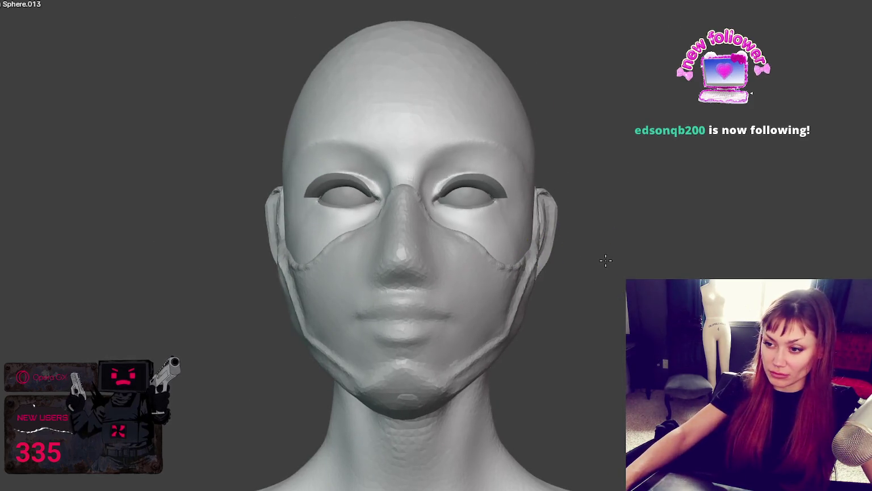
pyautogui.moveTo(541, 335); pyautogui.dragTo(455, 346, button='middle')
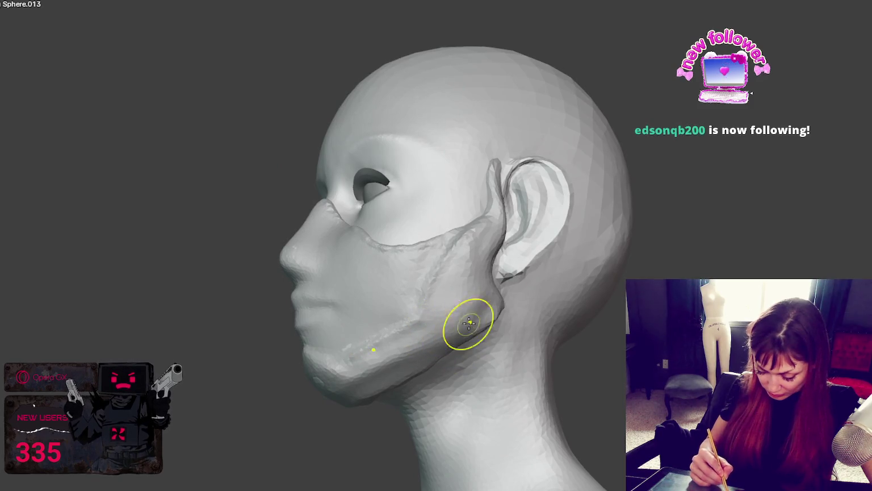
pyautogui.moveTo(500, 254)
pyautogui.mouseDown(button='middle')
pyautogui.moveTo(473, 323)
pyautogui.moveTo(505, 320)
pyautogui.mouseUp(button='middle')
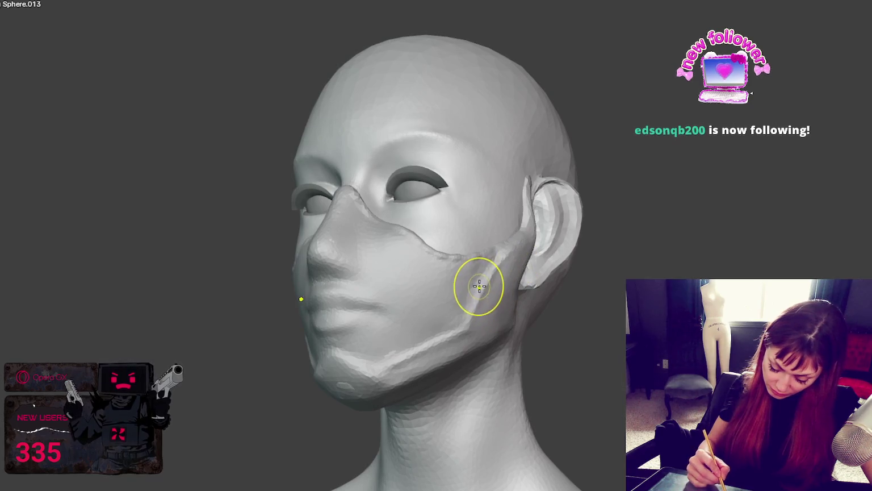
pyautogui.moveTo(494, 263)
pyautogui.mouseDown(button='middle')
pyautogui.moveTo(539, 259)
pyautogui.moveTo(473, 319)
pyautogui.moveTo(452, 293)
pyautogui.moveTo(326, 316)
pyautogui.mouseUp(button='middle')
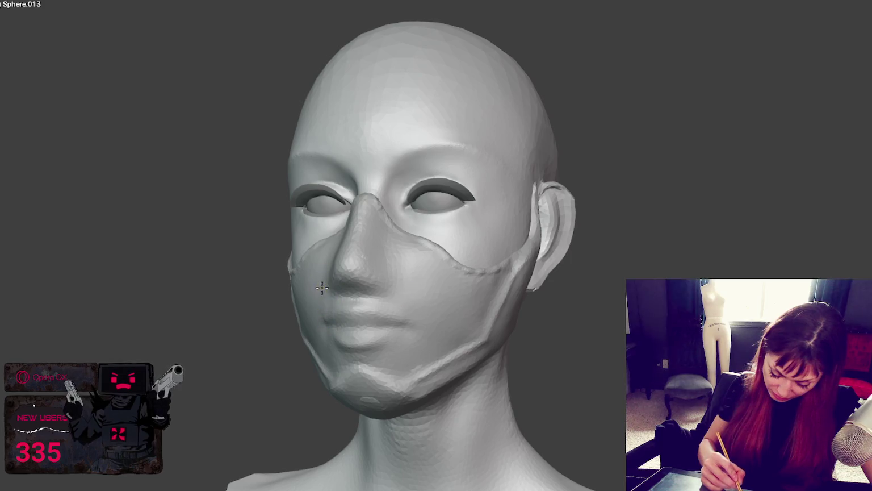
pyautogui.moveTo(370, 253); pyautogui.dragTo(383, 259, button='middle')
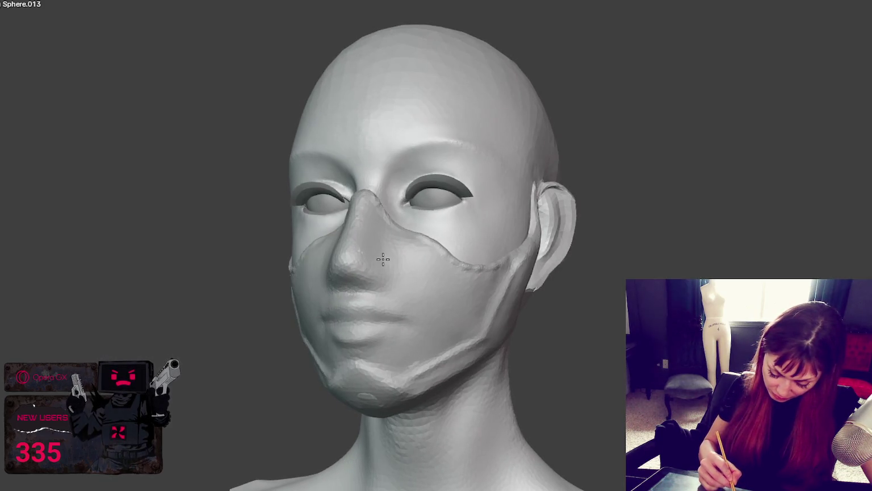
pyautogui.moveTo(368, 397); pyautogui.dragTo(509, 342, button='middle')
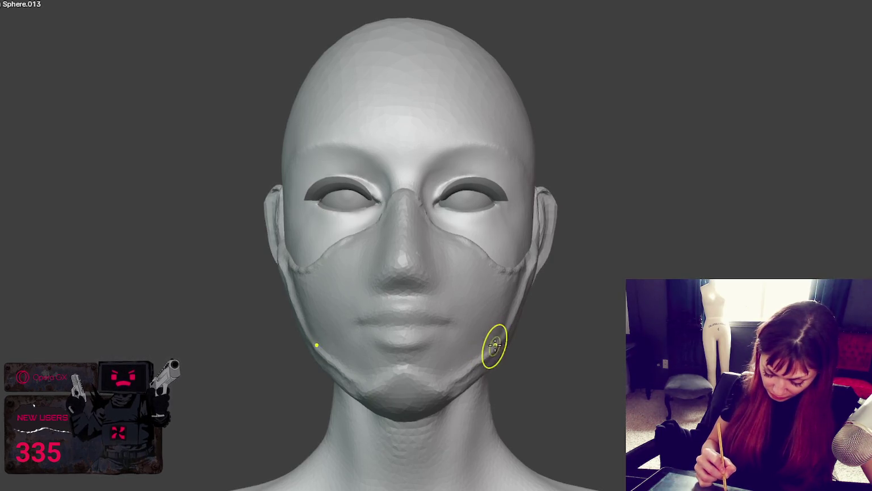
pyautogui.moveTo(453, 387); pyautogui.dragTo(492, 389, button='middle')
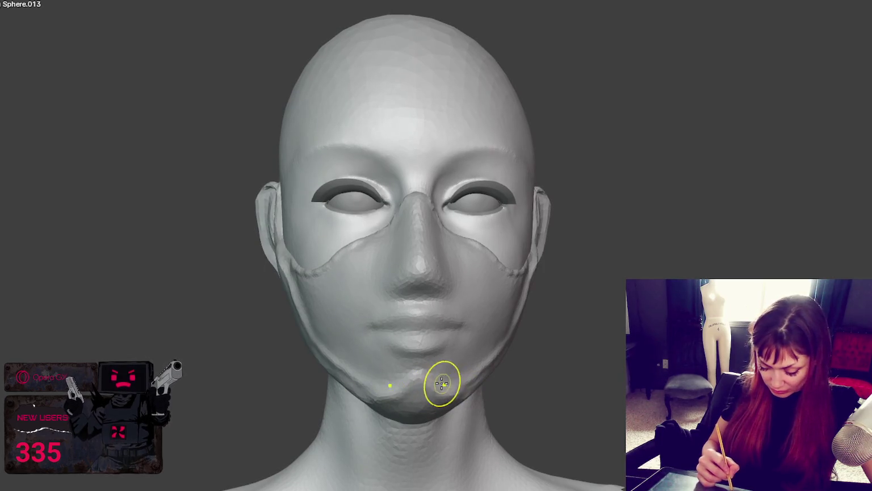
pyautogui.moveTo(464, 389)
pyautogui.mouseDown(button='middle')
pyautogui.moveTo(476, 280)
pyautogui.moveTo(441, 398)
pyautogui.mouseUp(button='middle')
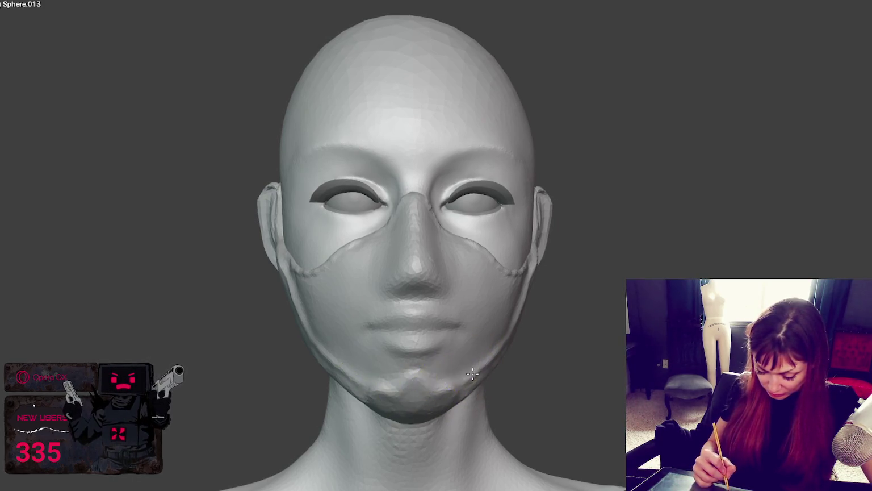
pyautogui.moveTo(419, 387); pyautogui.dragTo(422, 390, button='middle')
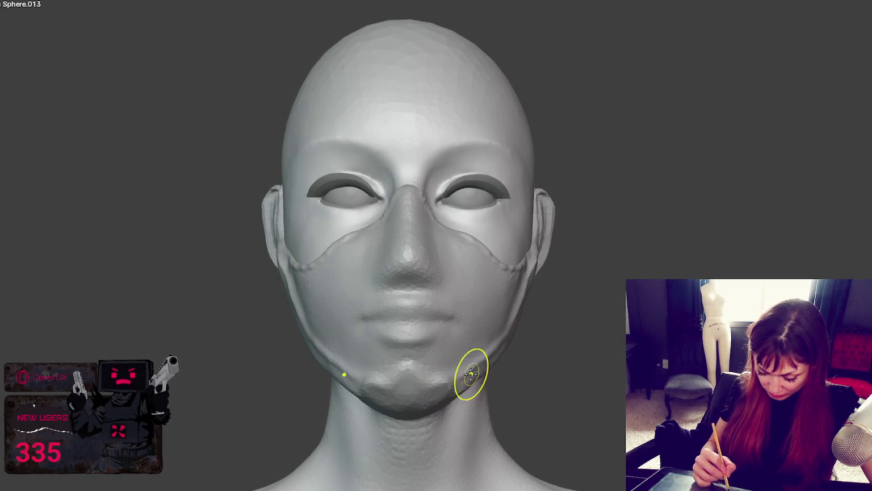
pyautogui.moveTo(471, 370)
pyautogui.mouseDown(button='middle')
pyautogui.moveTo(395, 376)
pyautogui.moveTo(469, 248)
pyautogui.mouseUp(button='middle')
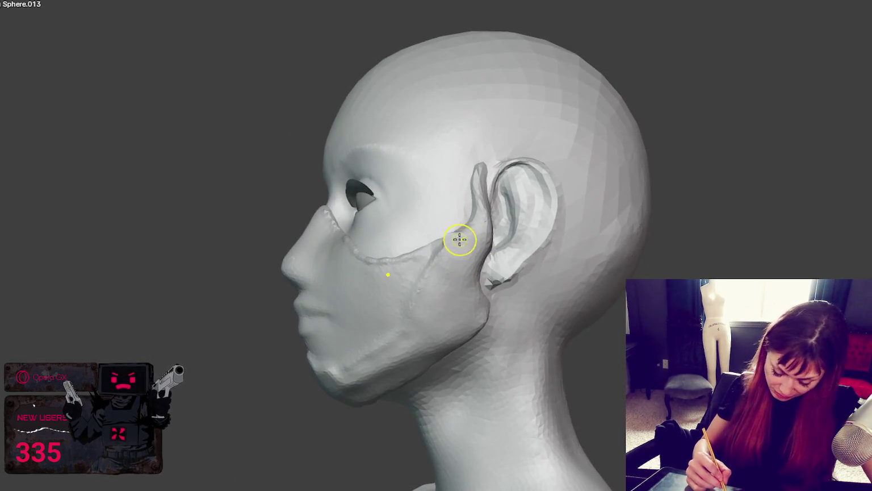
pyautogui.scroll(2, 448, 238)
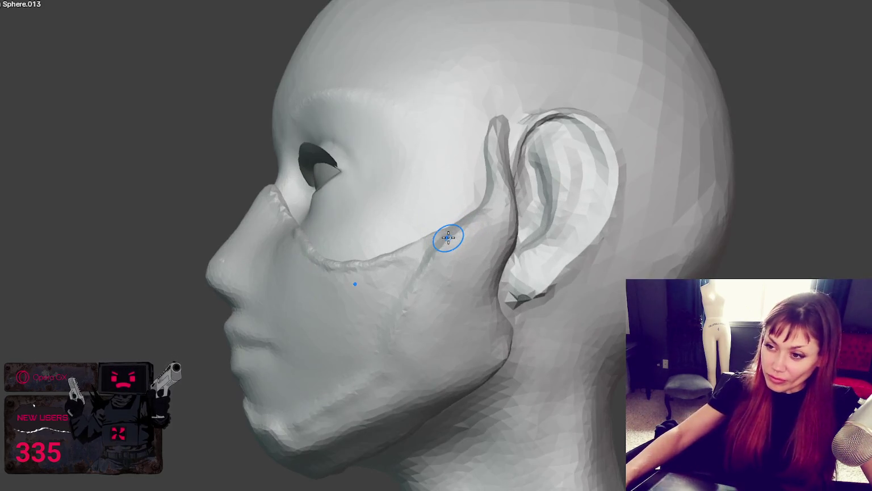
# Add clay blobs on the cheek below the ear and grow a rounded lobe beside it
pyautogui.moveTo(454, 259); pyautogui.dragTo(475, 278, button='middle')
pyautogui.moveTo(476, 279)
pyautogui.mouseDown()
pyautogui.moveTo(466, 274)
pyautogui.moveTo(502, 265)
pyautogui.mouseUp()
pyautogui.moveTo(503, 255); pyautogui.dragTo(435, 254, button='middle')
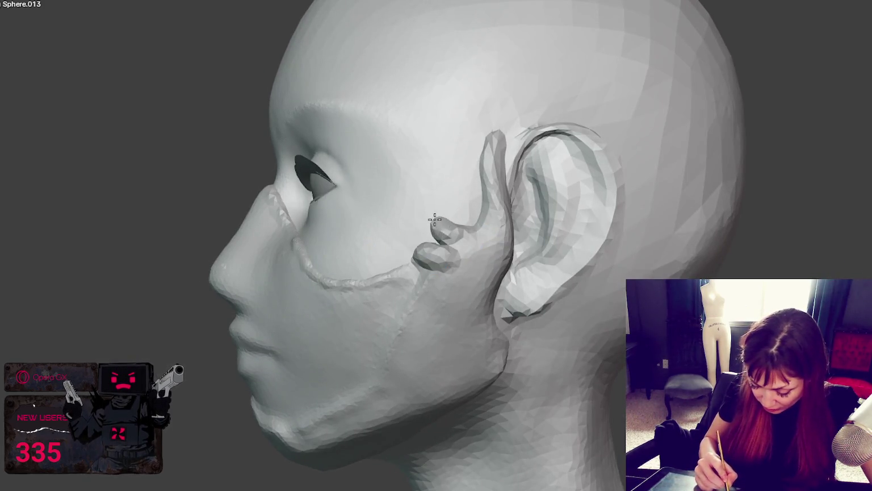
pyautogui.moveTo(433, 278)
pyautogui.mouseDown()
pyautogui.moveTo(463, 282)
pyautogui.moveTo(453, 313)
pyautogui.mouseUp()
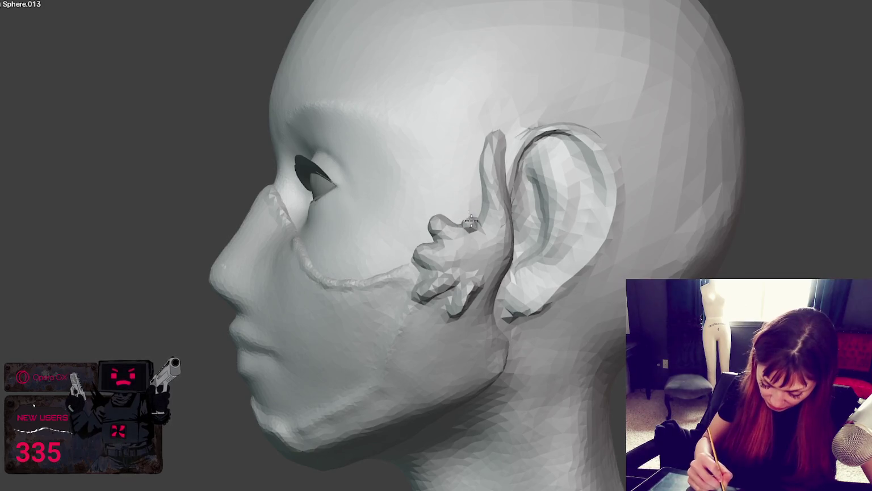
pyautogui.moveTo(469, 210)
pyautogui.mouseDown()
pyautogui.moveTo(473, 222)
pyautogui.moveTo(468, 206)
pyautogui.mouseUp()
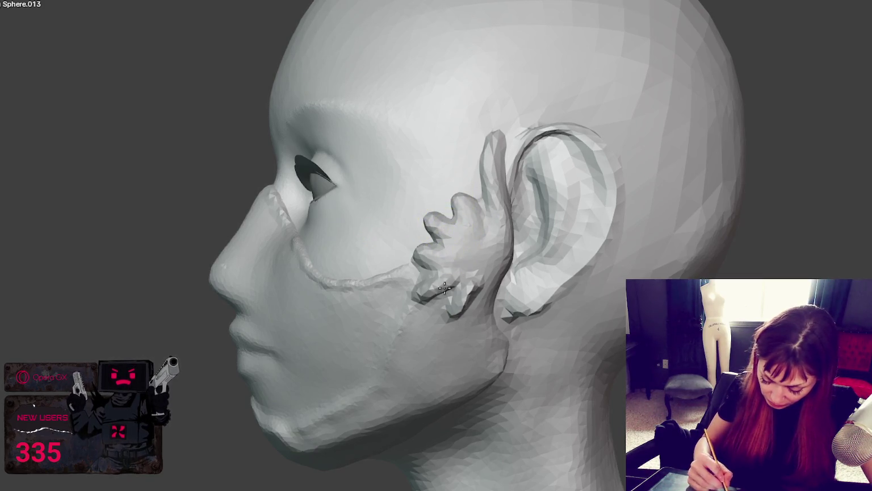
# Build up the surface near the ear and smooth the jaw below it
pyautogui.moveTo(444, 288); pyautogui.dragTo(580, 266, button='middle')
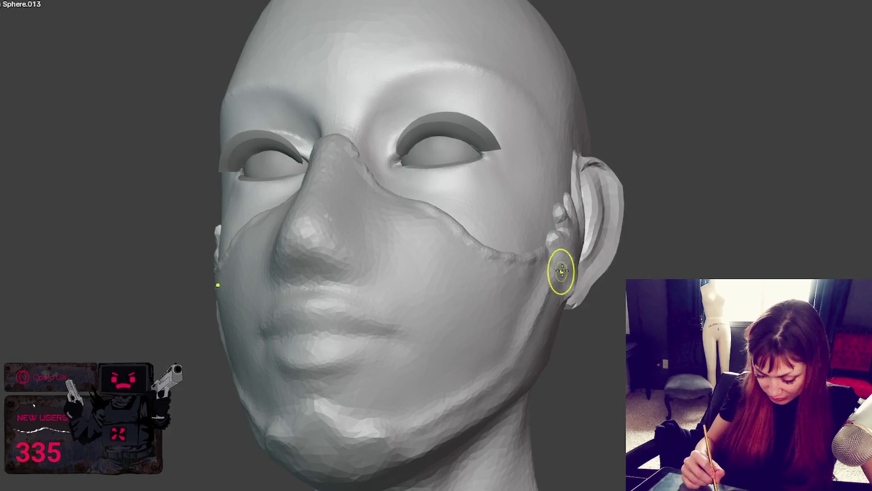
pyautogui.moveTo(580, 272); pyautogui.dragTo(540, 285, button='middle')
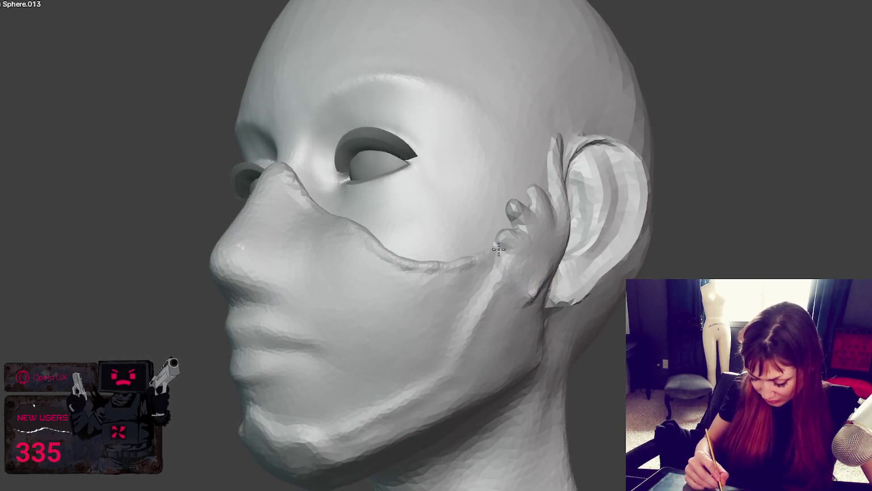
pyautogui.scroll(1, 517, 253)
pyautogui.scroll(3, 499, 267)
pyautogui.scroll(2, 534, 261)
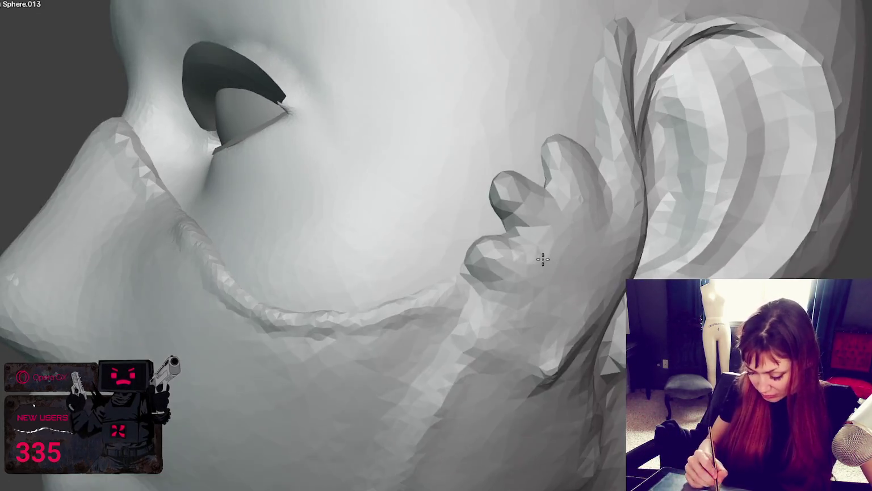
pyautogui.keyDown('shift'); pyautogui.moveTo(543, 259); pyautogui.dragTo(540, 266, button='middle'); pyautogui.keyUp('shift')
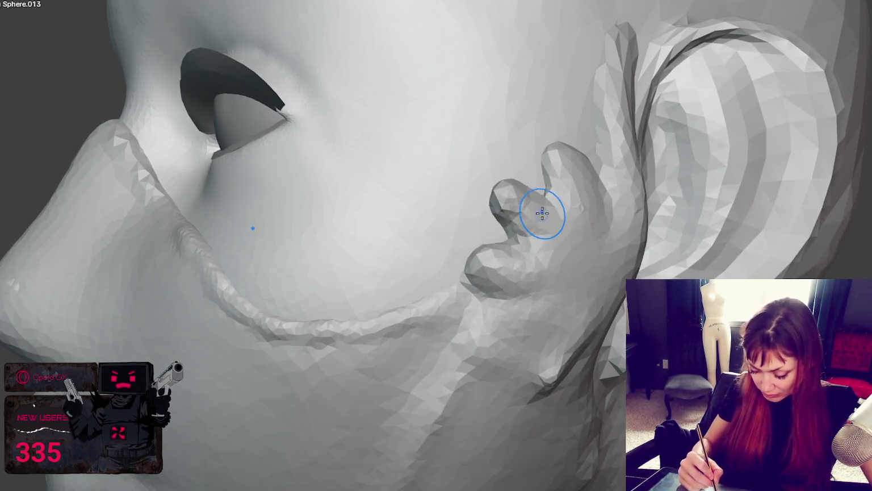
pyautogui.moveTo(543, 215); pyautogui.dragTo(551, 233, button='middle')
pyautogui.moveTo(531, 160); pyautogui.dragTo(538, 229)
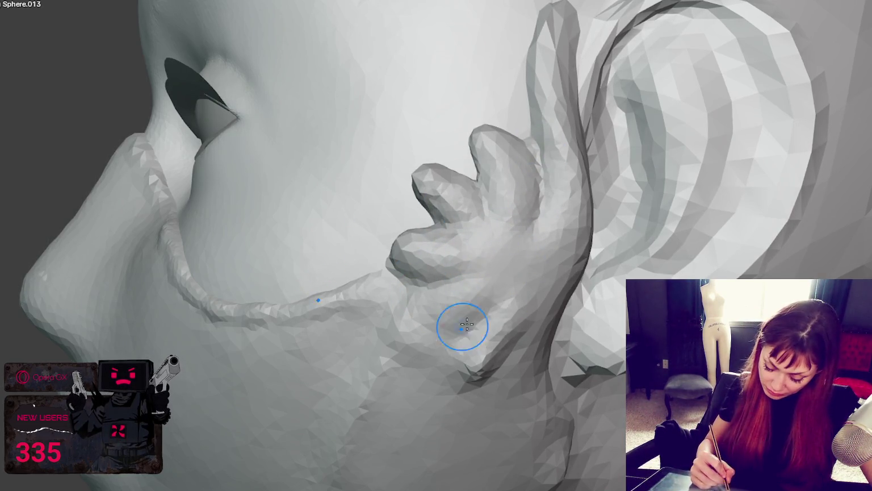
pyautogui.moveTo(461, 327); pyautogui.dragTo(461, 329)
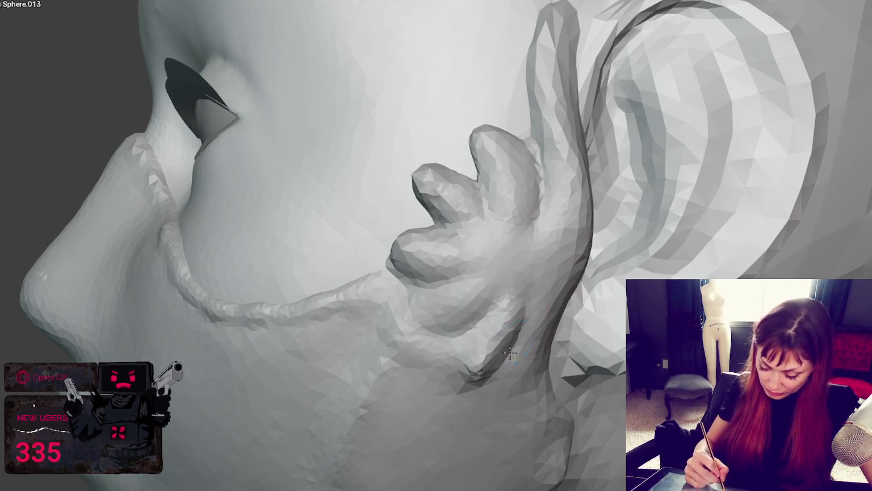
# Switch to the Smooth brush (S) and smooth the lower fold of the earlobe
pyautogui.press('s')
pyautogui.moveTo(467, 224); pyautogui.dragTo(477, 311)
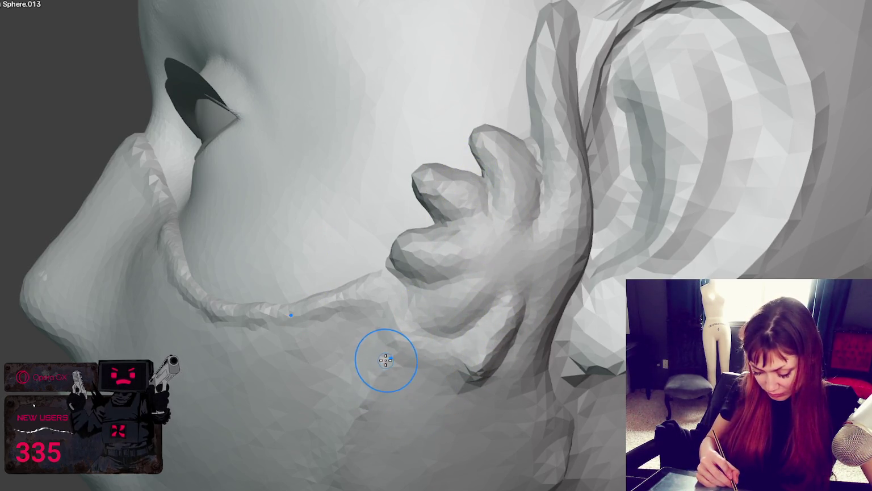
pyautogui.scroll(1, 405, 361)
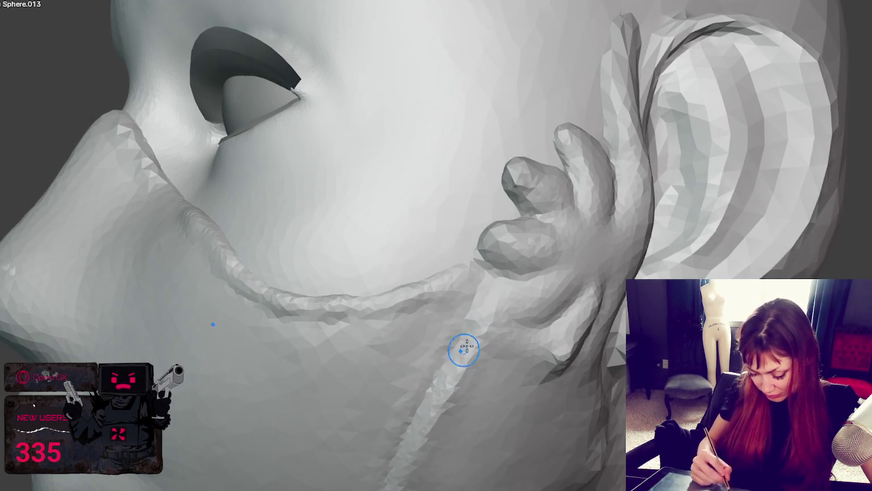
pyautogui.scroll(1, 411, 391)
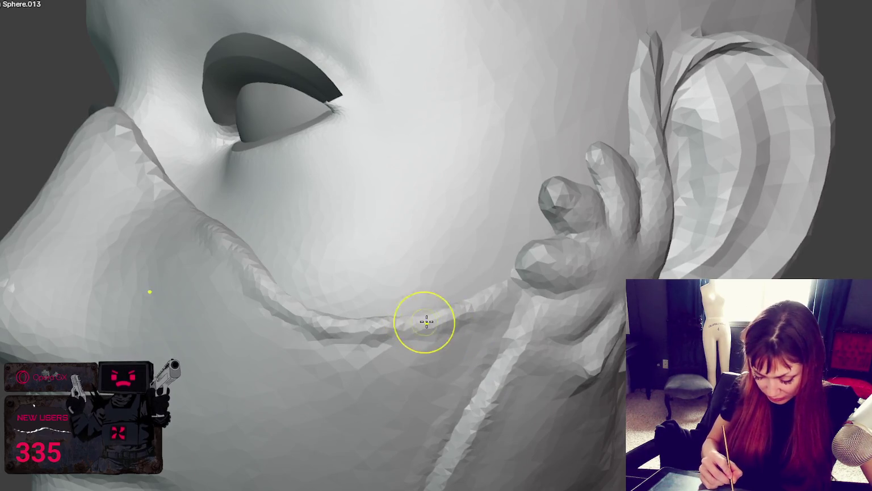
pyautogui.moveTo(335, 329)
pyautogui.mouseDown(button='middle')
pyautogui.moveTo(329, 340)
pyautogui.moveTo(356, 345)
pyautogui.mouseUp(button='middle')
pyautogui.moveTo(205, 239); pyautogui.dragTo(199, 250)
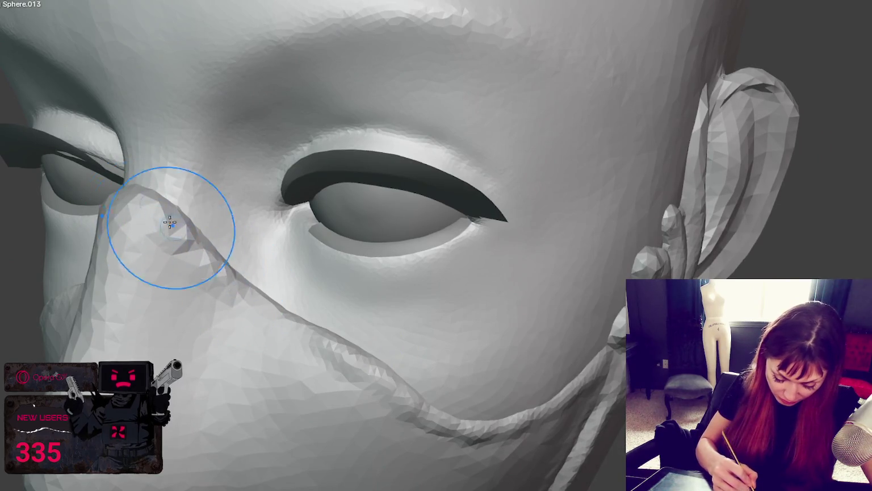
# Deepen the mask crease beside the nose
pyautogui.moveTo(369, 288); pyautogui.dragTo(428, 278, button='middle')
pyautogui.scroll(2, 370, 279)
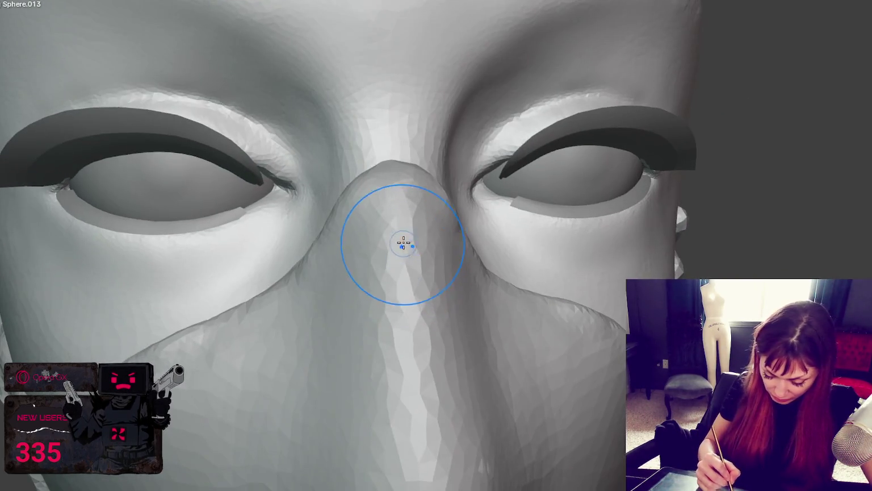
pyautogui.moveTo(371, 220); pyautogui.dragTo(424, 227, button='middle')
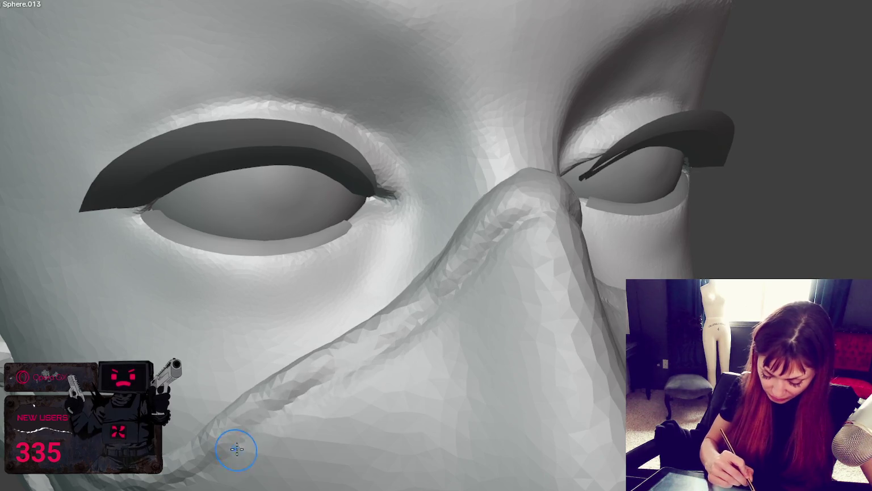
pyautogui.moveTo(496, 277); pyautogui.dragTo(565, 239, button='middle')
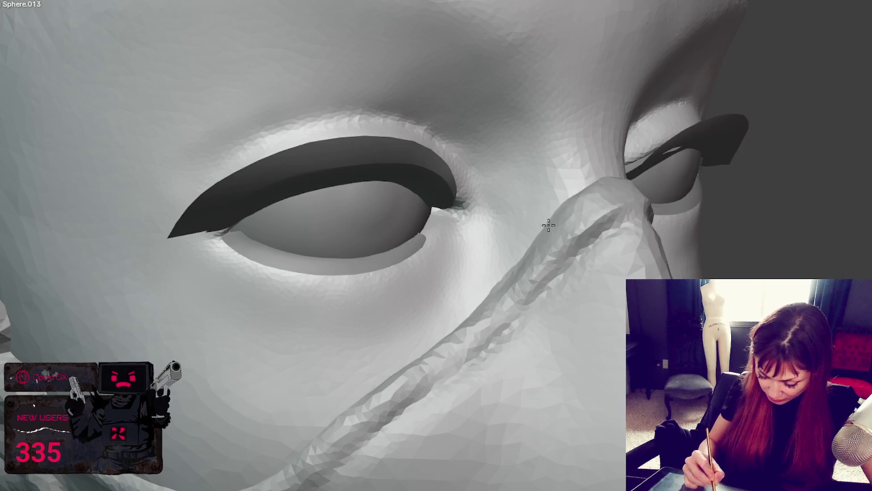
pyautogui.moveTo(569, 213); pyautogui.dragTo(491, 309)
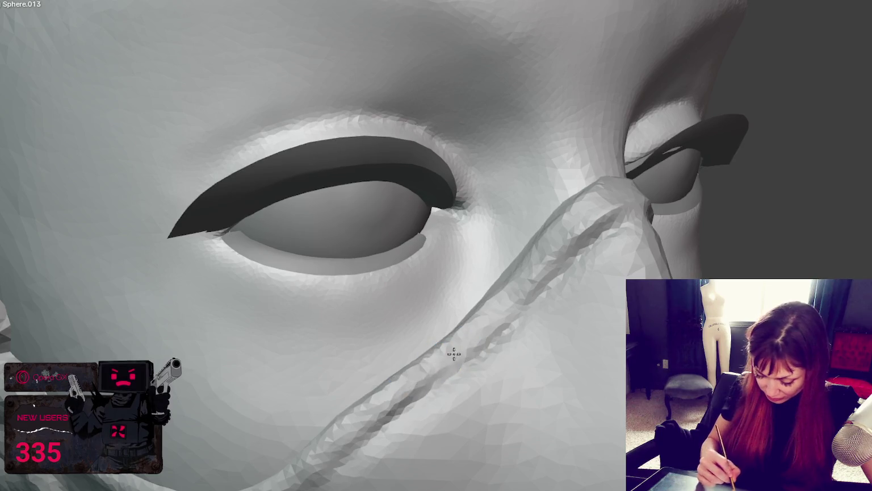
# Sculpt the mask edge down the side of the nose and back up the nose bridge
pyautogui.moveTo(532, 287)
pyautogui.mouseDown(button='middle')
pyautogui.moveTo(463, 350)
pyautogui.moveTo(428, 341)
pyautogui.mouseUp(button='middle')
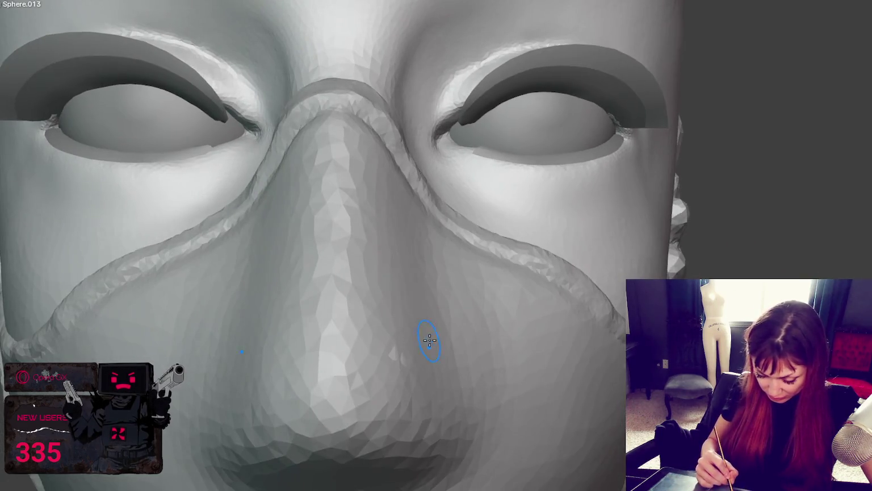
pyautogui.moveTo(389, 127)
pyautogui.keyDown('shift'); pyautogui.mouseDown(button='middle')
pyautogui.moveTo(374, 68)
pyautogui.moveTo(383, 79)
pyautogui.mouseUp(button='middle'); pyautogui.keyUp('shift')
pyautogui.moveTo(382, 80); pyautogui.dragTo(405, 125)
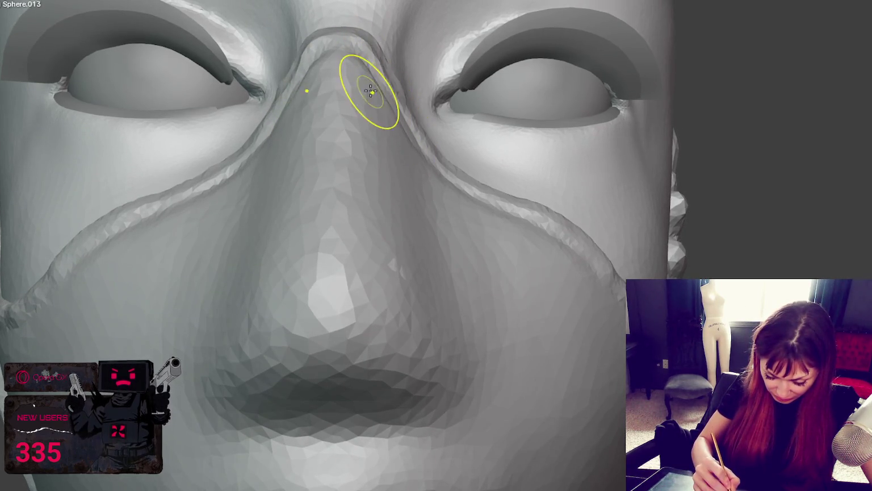
pyautogui.moveTo(386, 108); pyautogui.dragTo(454, 175, button='middle')
pyautogui.moveTo(454, 176); pyautogui.dragTo(476, 126)
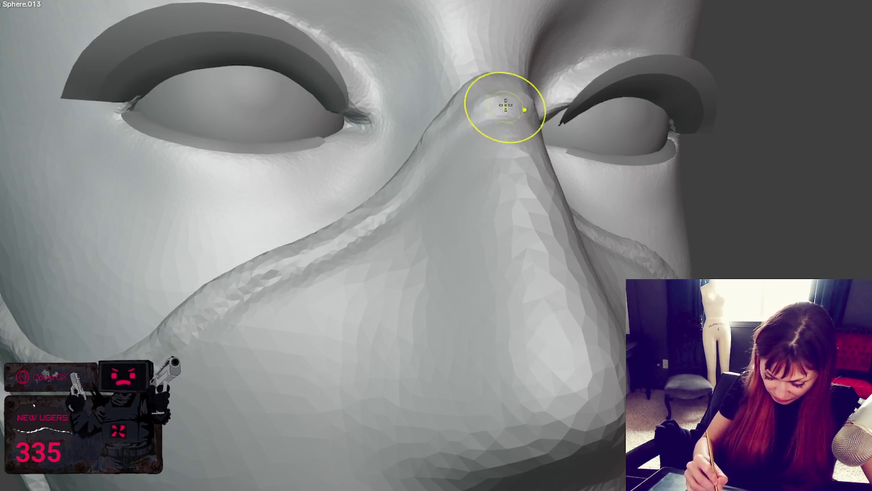
# Sharpen the nasolabial folds on both cheeks with X symmetry
pyautogui.moveTo(500, 107); pyautogui.dragTo(596, 127, button='middle')
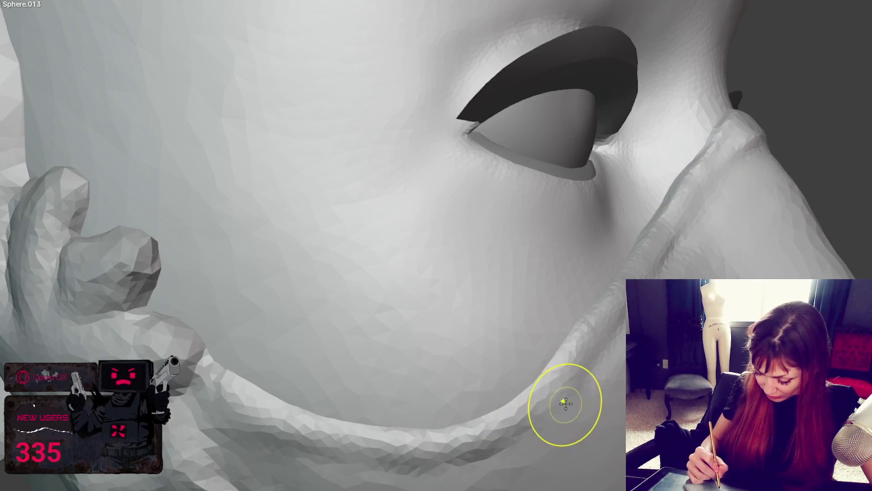
pyautogui.moveTo(590, 333)
pyautogui.mouseDown(button='middle')
pyautogui.moveTo(604, 328)
pyautogui.moveTo(612, 288)
pyautogui.moveTo(582, 273)
pyautogui.moveTo(533, 277)
pyautogui.mouseUp(button='middle')
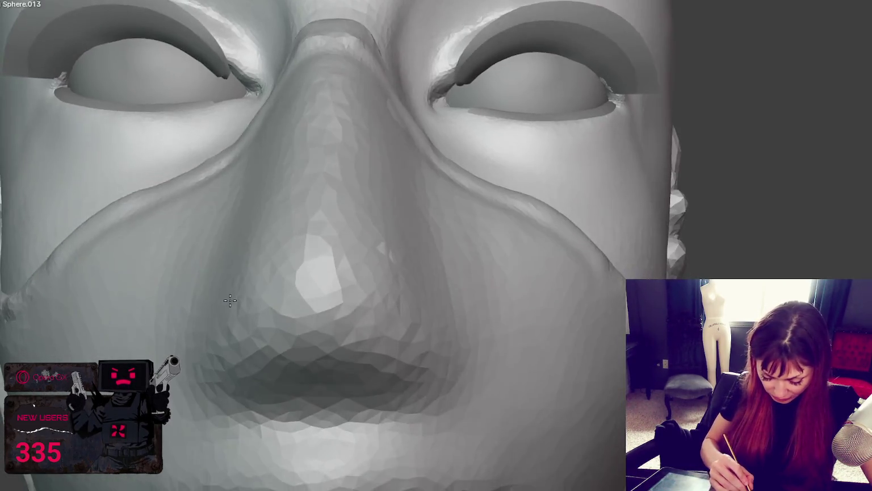
pyautogui.moveTo(533, 277)
pyautogui.mouseDown()
pyautogui.moveTo(565, 205)
pyautogui.moveTo(594, 243)
pyautogui.moveTo(619, 253)
pyautogui.mouseUp()
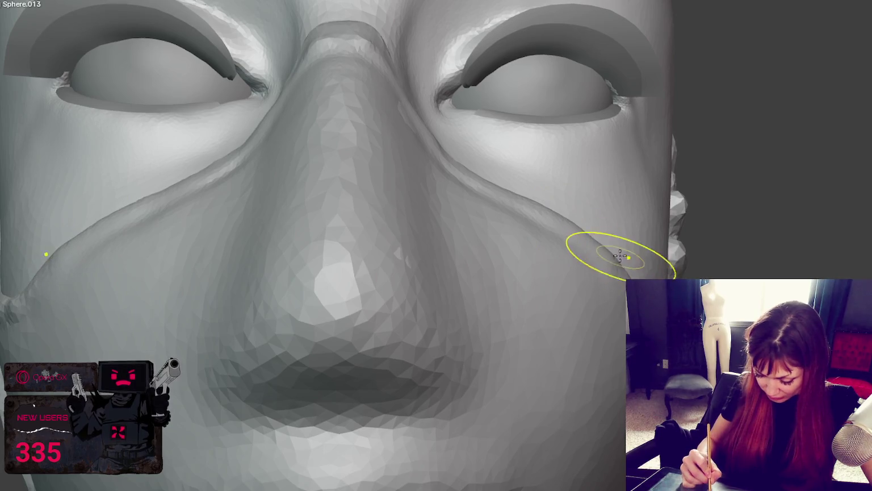
pyautogui.moveTo(617, 250); pyautogui.dragTo(584, 263, button='middle')
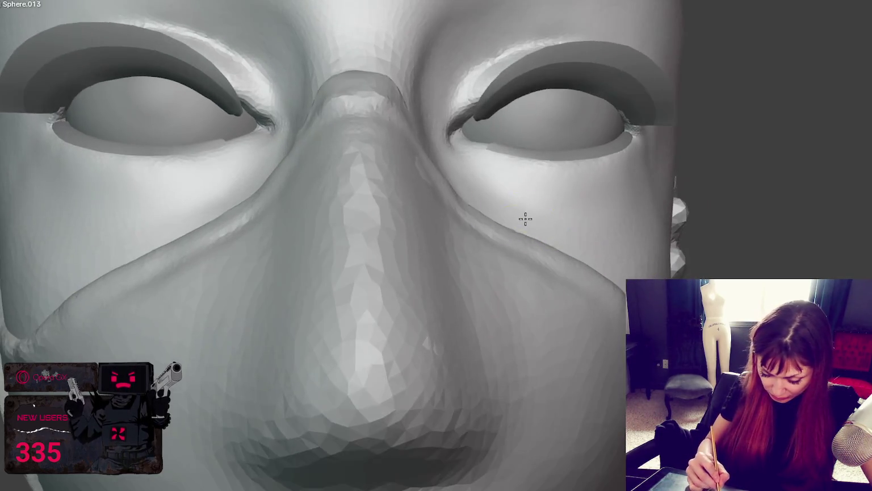
# Smooth beside the nose bridge and reshape the right side of the nose
pyautogui.moveTo(476, 203); pyautogui.dragTo(522, 220, button='middle')
pyautogui.moveTo(389, 171)
pyautogui.mouseDown()
pyautogui.moveTo(454, 146)
pyautogui.moveTo(436, 158)
pyautogui.mouseUp()
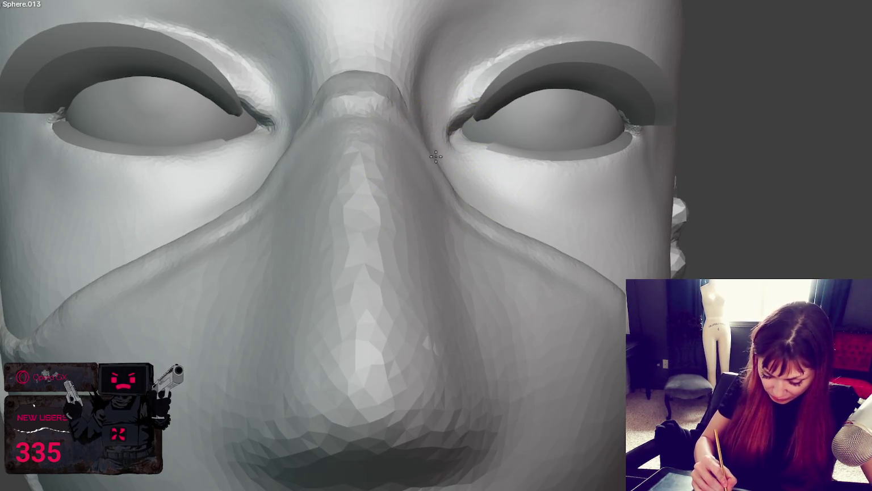
pyautogui.moveTo(448, 159); pyautogui.dragTo(370, 191, button='middle')
pyautogui.moveTo(369, 191)
pyautogui.mouseDown()
pyautogui.moveTo(308, 195)
pyautogui.moveTo(315, 209)
pyautogui.moveTo(308, 212)
pyautogui.moveTo(350, 254)
pyautogui.mouseUp()
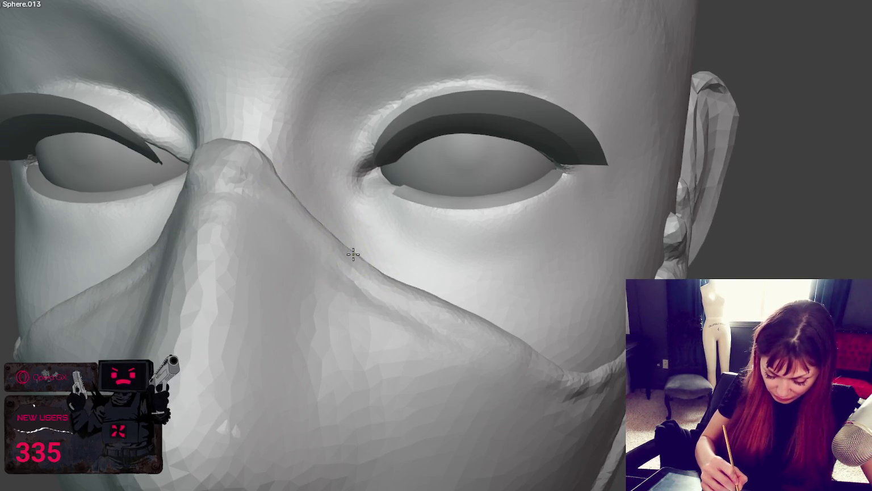
pyautogui.scroll(-5, 322, 222)
pyautogui.scroll(-2, 322, 222)
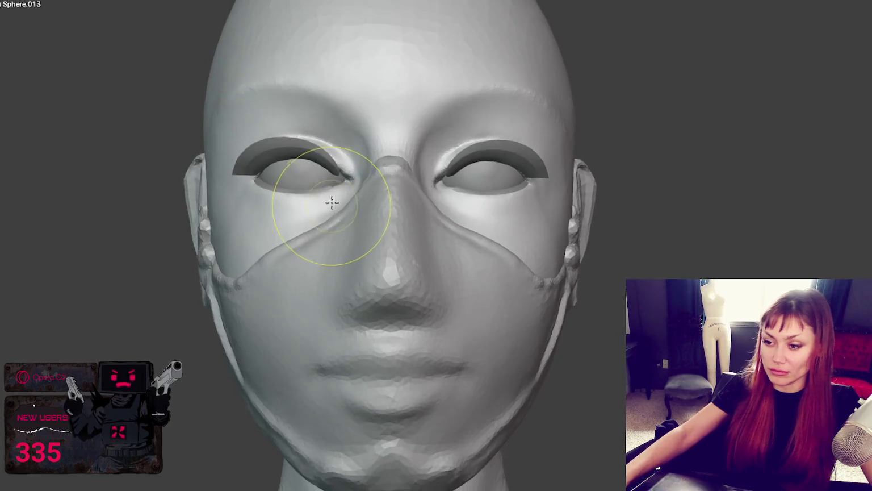
pyautogui.scroll(-3, 331, 199)
pyautogui.moveTo(506, 231); pyautogui.dragTo(483, 179, button='middle')
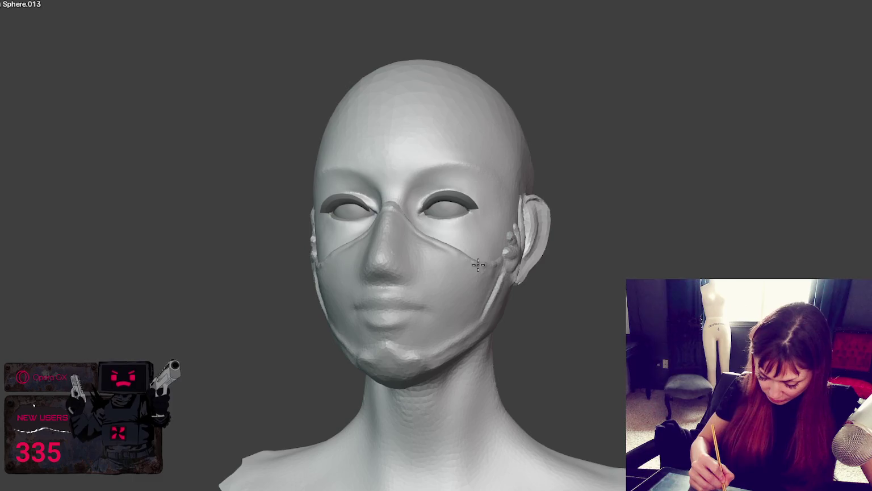
pyautogui.moveTo(487, 269); pyautogui.dragTo(502, 282, button='middle')
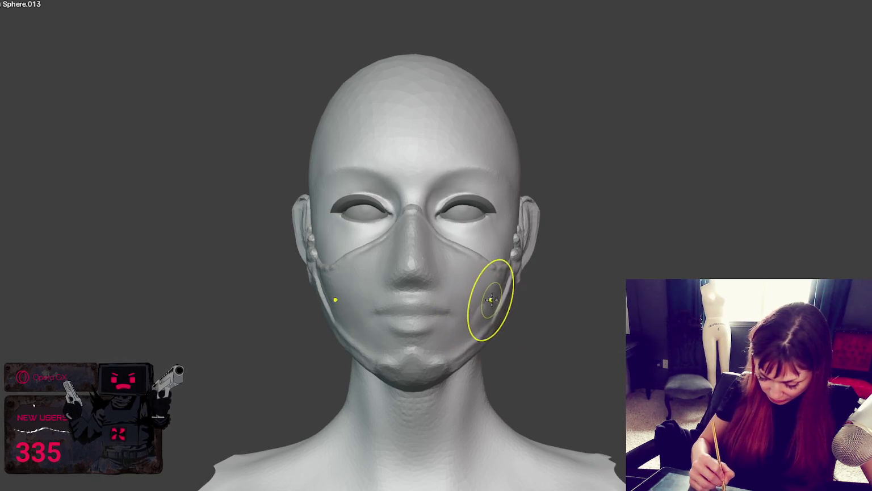
pyautogui.moveTo(499, 302)
pyautogui.mouseDown(button='middle')
pyautogui.moveTo(536, 305)
pyautogui.moveTo(483, 238)
pyautogui.moveTo(561, 232)
pyautogui.mouseUp(button='middle')
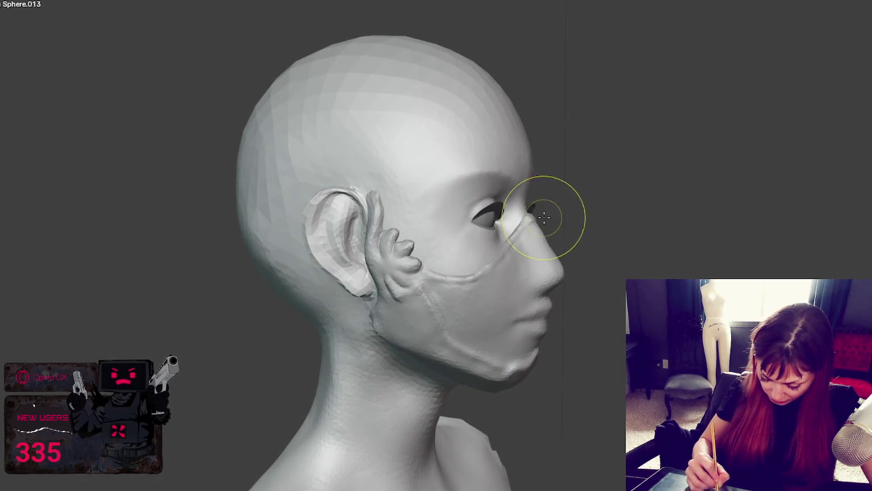
pyautogui.press('KP_1')
pyautogui.moveTo(510, 224)
pyautogui.mouseDown(button='middle')
pyautogui.moveTo(585, 208)
pyautogui.moveTo(520, 229)
pyautogui.mouseUp(button='middle')
pyautogui.press('KP_1')
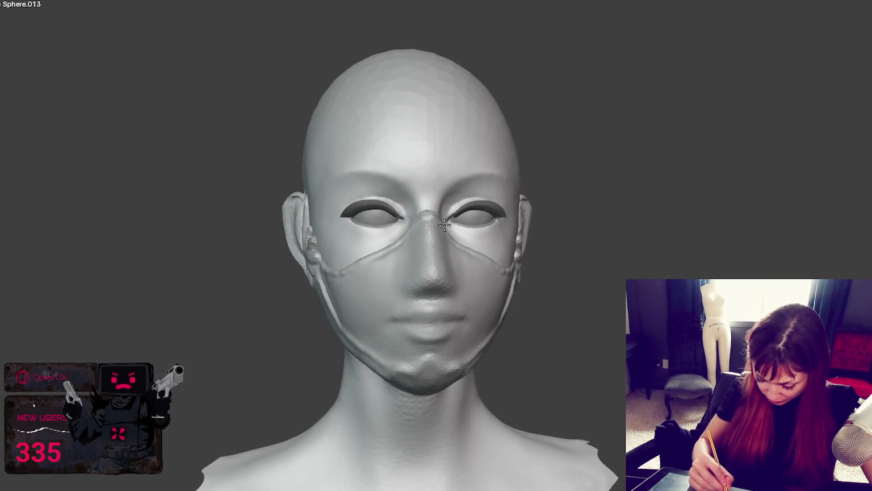
pyautogui.moveTo(445, 225); pyautogui.dragTo(425, 262, button='middle')
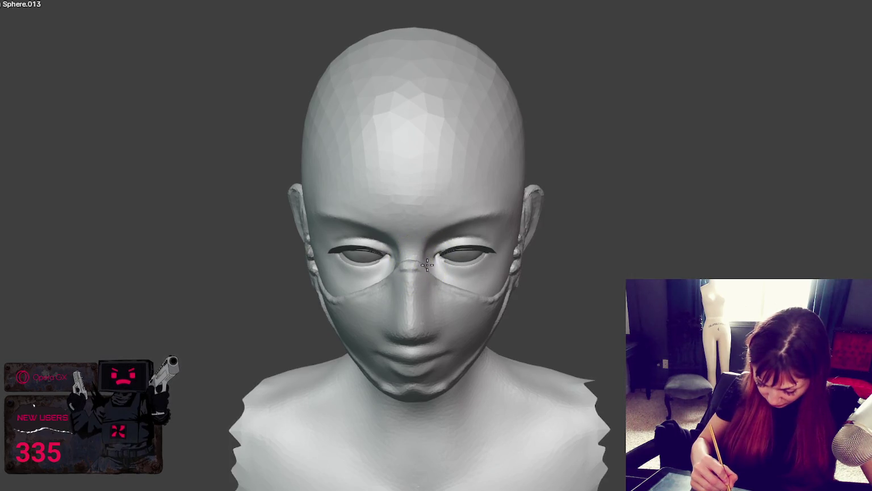
pyautogui.press('KP_1')
pyautogui.moveTo(448, 202)
pyautogui.mouseDown(button='middle')
pyautogui.moveTo(417, 226)
pyautogui.moveTo(296, 195)
pyautogui.moveTo(364, 205)
pyautogui.moveTo(485, 201)
pyautogui.mouseUp(button='middle')
pyautogui.scroll(3, 427, 221)
pyautogui.scroll(2, 301, 208)
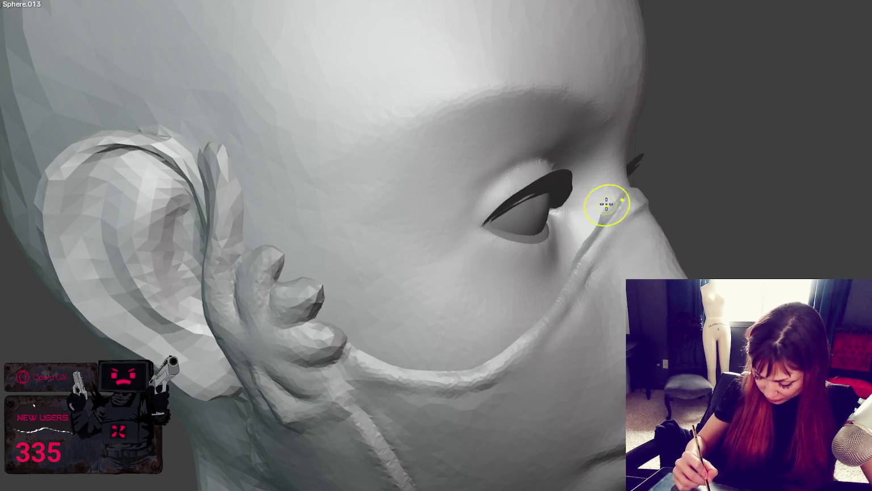
# Push the geometry near the ear up and outward
pyautogui.moveTo(588, 233)
pyautogui.mouseDown(button='middle')
pyautogui.moveTo(687, 224)
pyautogui.moveTo(681, 267)
pyautogui.mouseUp(button='middle')
pyautogui.moveTo(568, 364); pyautogui.dragTo(584, 370, button='middle')
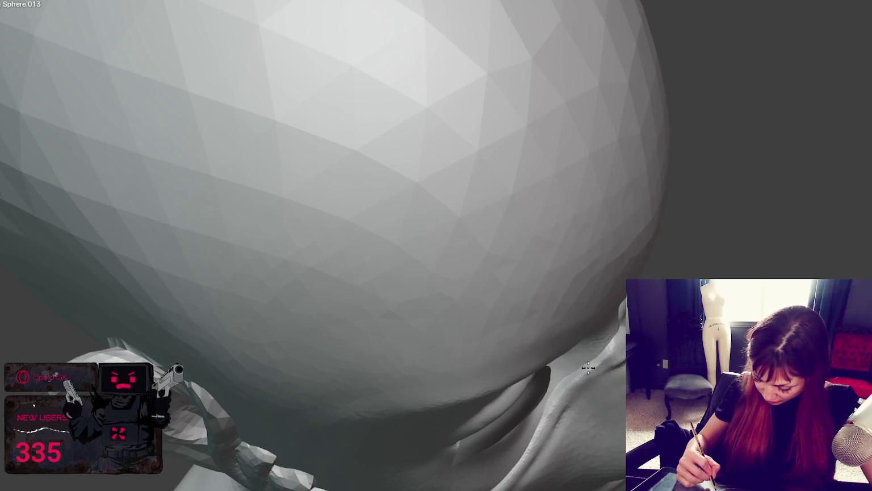
pyautogui.moveTo(572, 384); pyautogui.dragTo(577, 376)
pyautogui.moveTo(602, 370)
pyautogui.mouseDown(button='middle')
pyautogui.moveTo(538, 306)
pyautogui.moveTo(588, 323)
pyautogui.mouseUp(button='middle')
pyautogui.scroll(3, 585, 324)
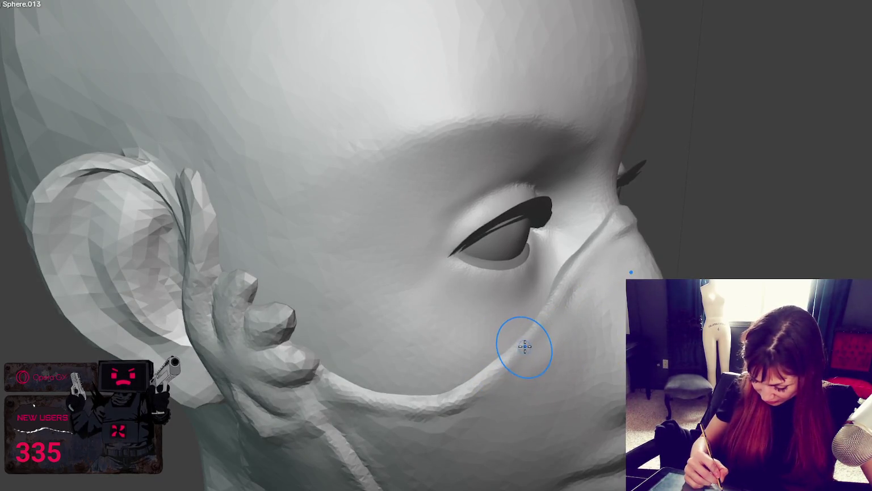
pyautogui.scroll(1, 523, 346)
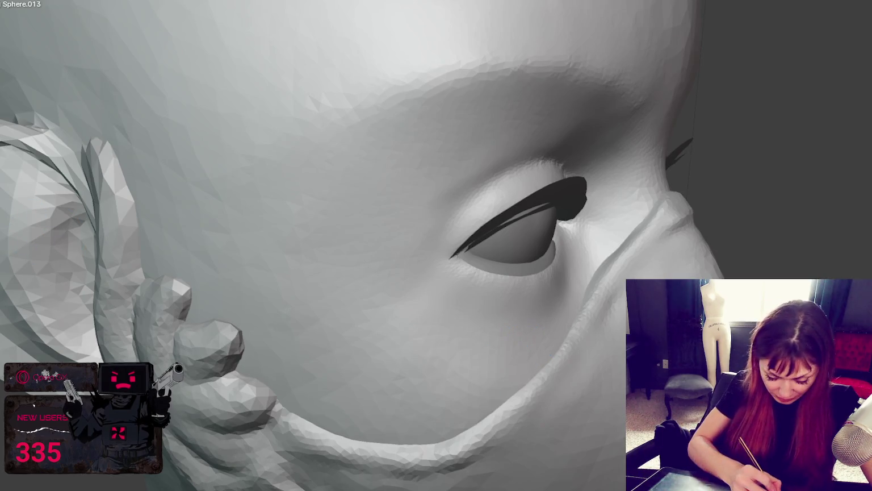
# Carve a crease ridge along the mask edge and raise it along the jawline
pyautogui.moveTo(567, 398); pyautogui.dragTo(508, 398, button='middle')
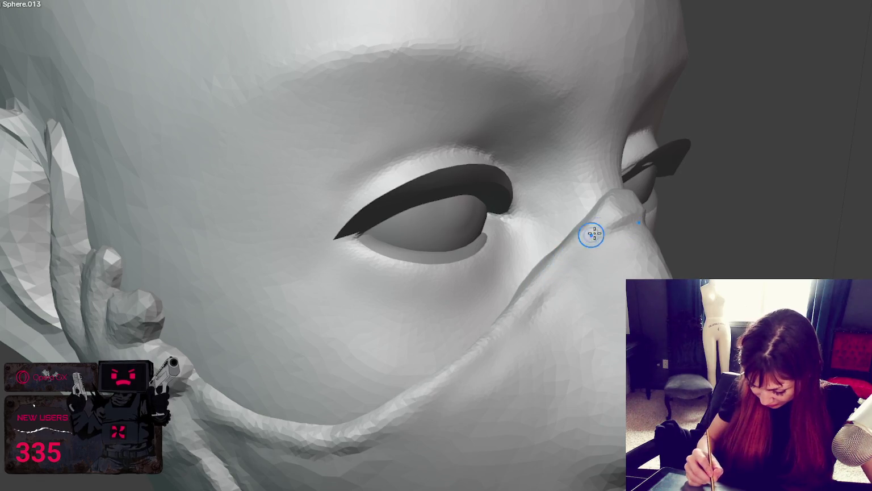
pyautogui.moveTo(625, 206); pyautogui.dragTo(406, 407)
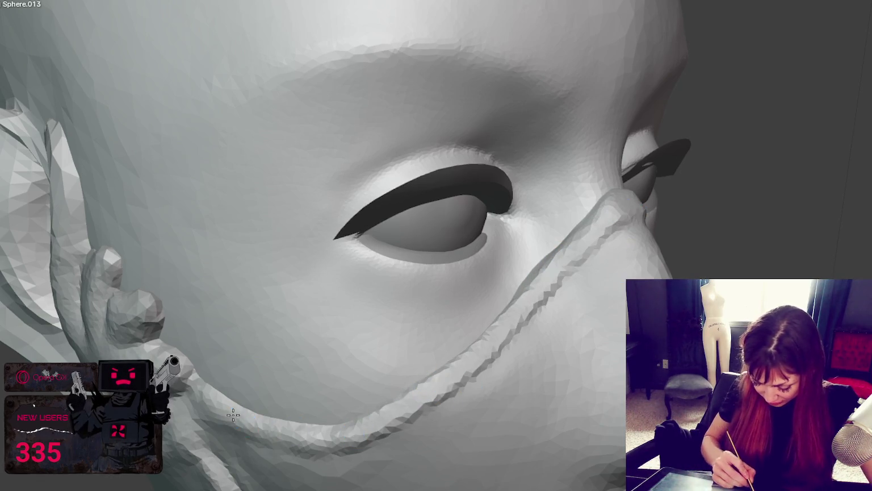
pyautogui.moveTo(418, 418); pyautogui.dragTo(537, 392, button='middle')
pyautogui.moveTo(502, 435)
pyautogui.mouseDown()
pyautogui.moveTo(409, 413)
pyautogui.moveTo(578, 408)
pyautogui.mouseUp()
pyautogui.moveTo(485, 431); pyautogui.dragTo(580, 413)
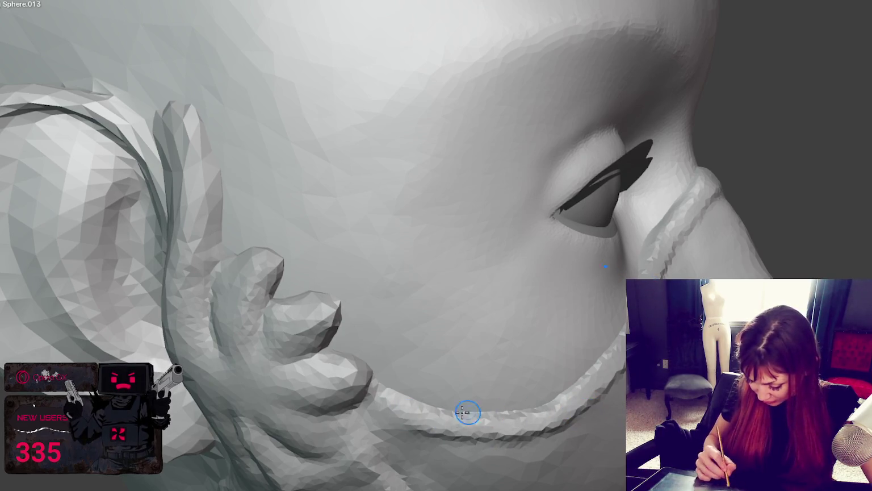
# Re-sculpt the mask ridge across the right and left cheeks
pyautogui.moveTo(446, 434); pyautogui.dragTo(514, 372, button='middle')
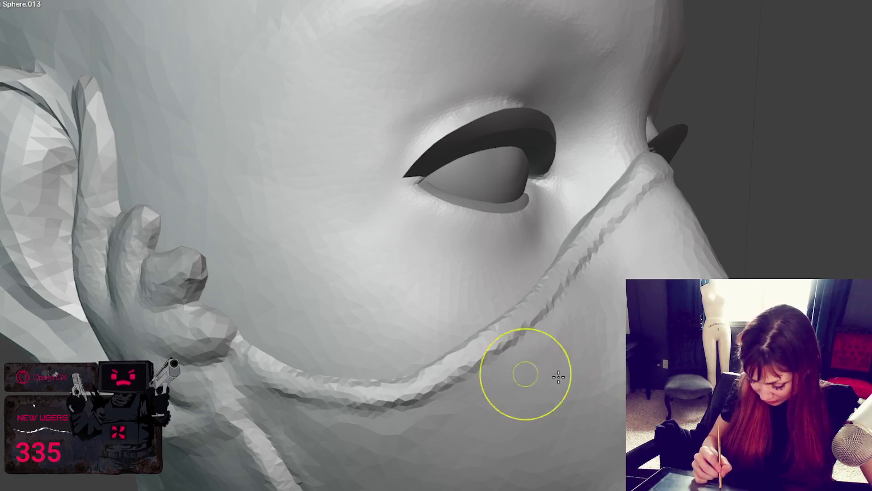
pyautogui.moveTo(495, 356)
pyautogui.mouseDown()
pyautogui.moveTo(471, 359)
pyautogui.moveTo(448, 322)
pyautogui.mouseUp()
pyautogui.moveTo(448, 322)
pyautogui.mouseDown(button='middle')
pyautogui.moveTo(474, 357)
pyautogui.moveTo(413, 302)
pyautogui.mouseUp(button='middle')
pyautogui.moveTo(413, 302)
pyautogui.mouseDown()
pyautogui.moveTo(365, 324)
pyautogui.moveTo(173, 362)
pyautogui.mouseUp()
pyautogui.moveTo(230, 370); pyautogui.dragTo(520, 355, button='middle')
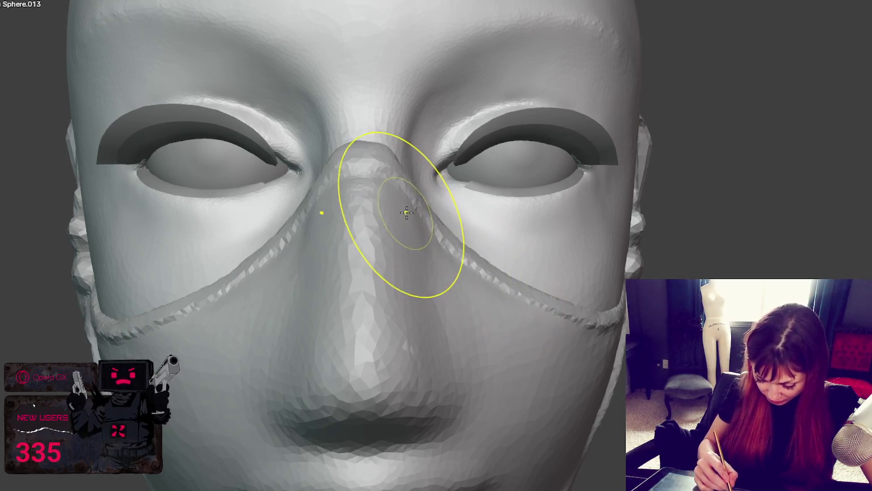
# Smooth the mask edge over the nose bridge, down the cheek and near the ear strap
pyautogui.moveTo(390, 216); pyautogui.dragTo(396, 214)
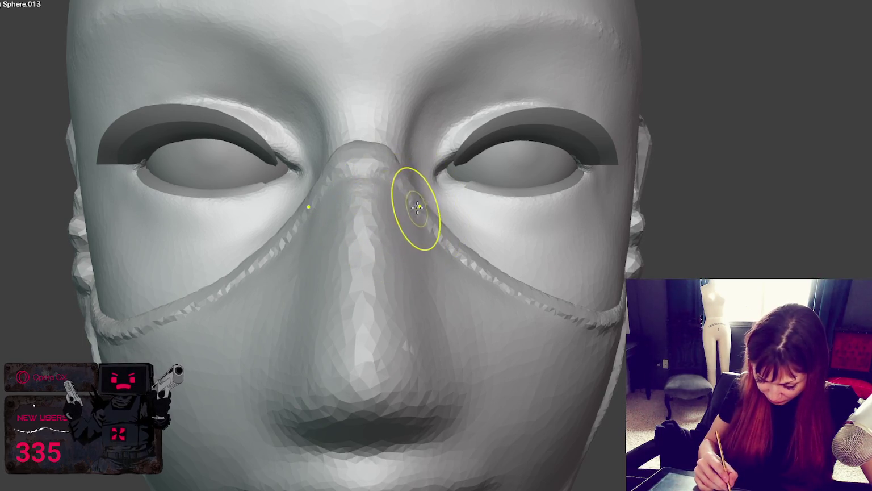
pyautogui.moveTo(428, 198)
pyautogui.mouseDown(button='middle')
pyautogui.moveTo(417, 217)
pyautogui.moveTo(398, 222)
pyautogui.mouseUp(button='middle')
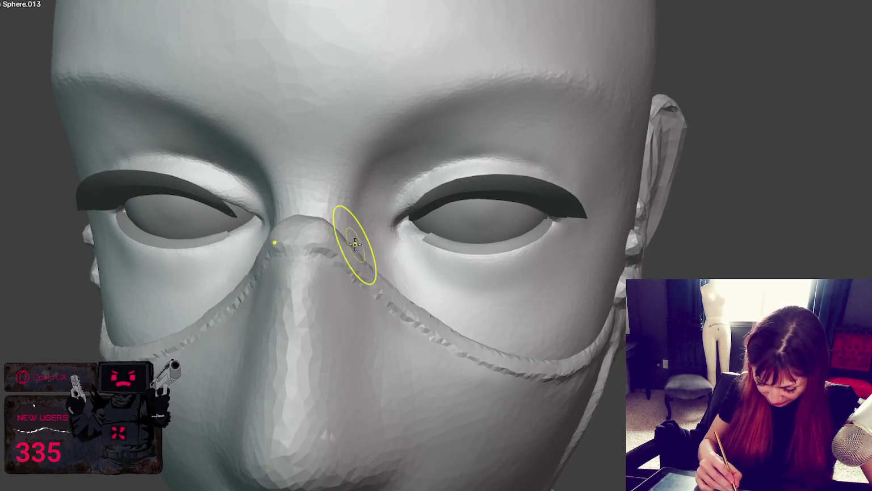
pyautogui.moveTo(349, 238)
pyautogui.mouseDown()
pyautogui.moveTo(396, 288)
pyautogui.moveTo(467, 335)
pyautogui.mouseUp()
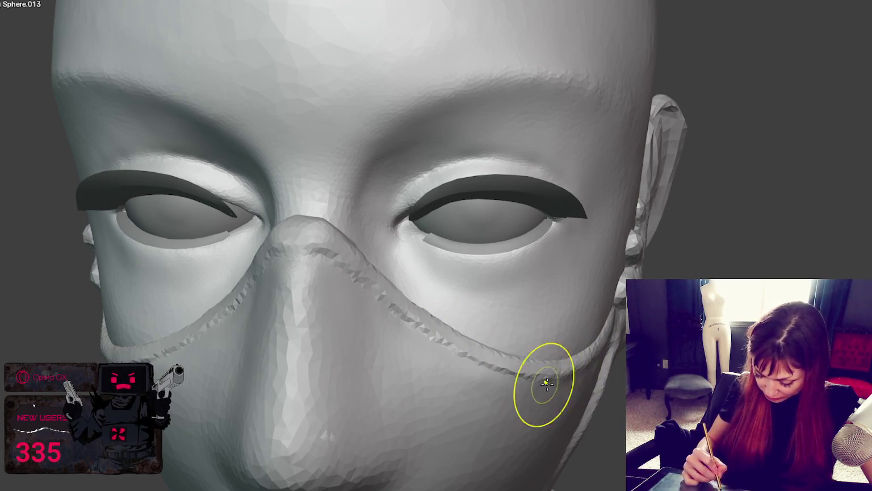
pyautogui.moveTo(600, 382); pyautogui.dragTo(522, 342, button='middle')
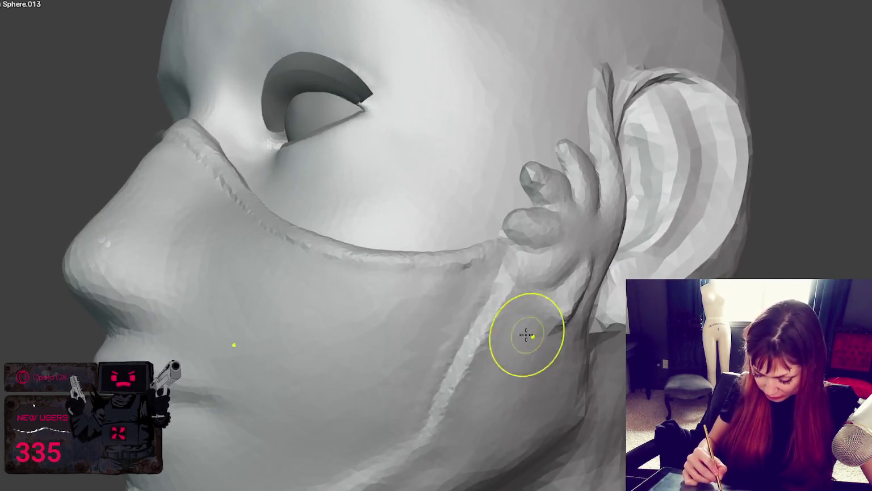
pyautogui.moveTo(421, 401)
pyautogui.mouseDown(button='middle')
pyautogui.moveTo(477, 370)
pyautogui.moveTo(530, 366)
pyautogui.mouseUp(button='middle')
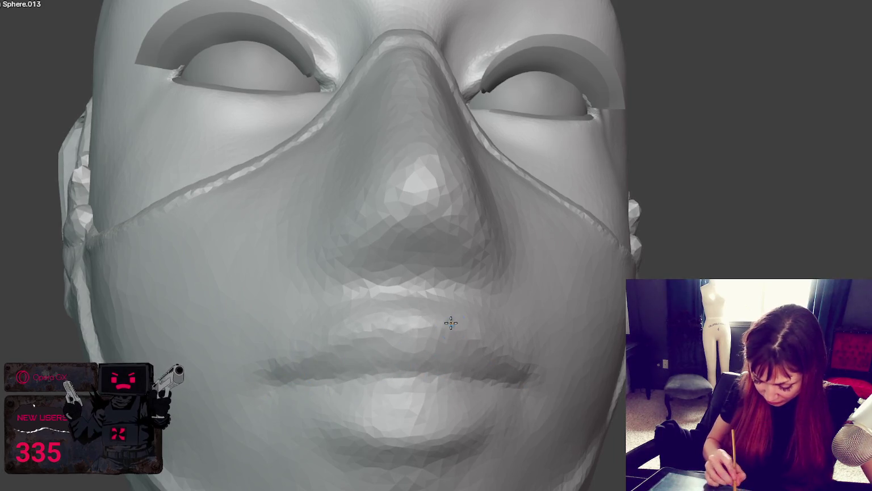
# Deepen the crease along the lower lip and shape the upper lip
pyautogui.moveTo(497, 388); pyautogui.dragTo(584, 374, button='middle')
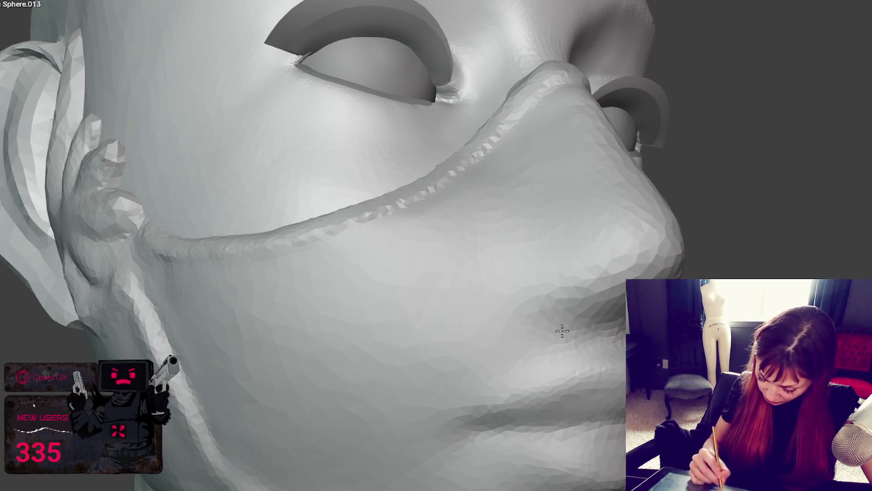
pyautogui.moveTo(594, 315); pyautogui.dragTo(494, 326, button='middle')
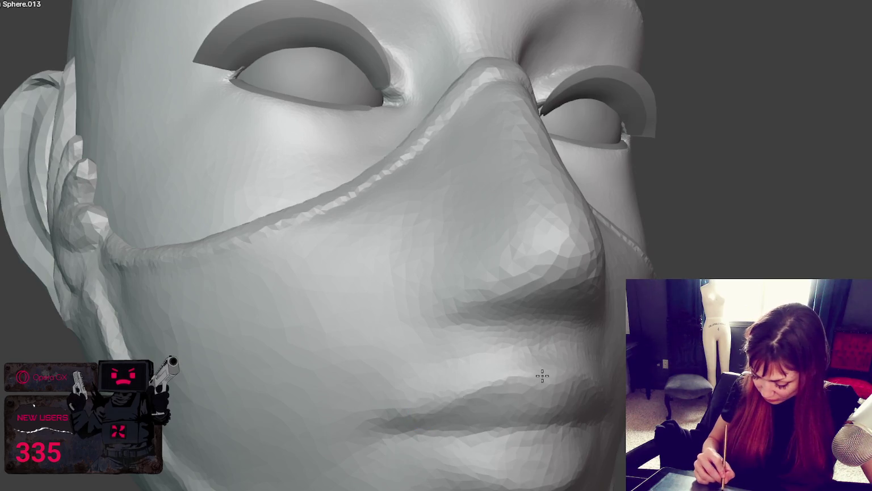
pyautogui.moveTo(542, 376); pyautogui.dragTo(488, 375, button='middle')
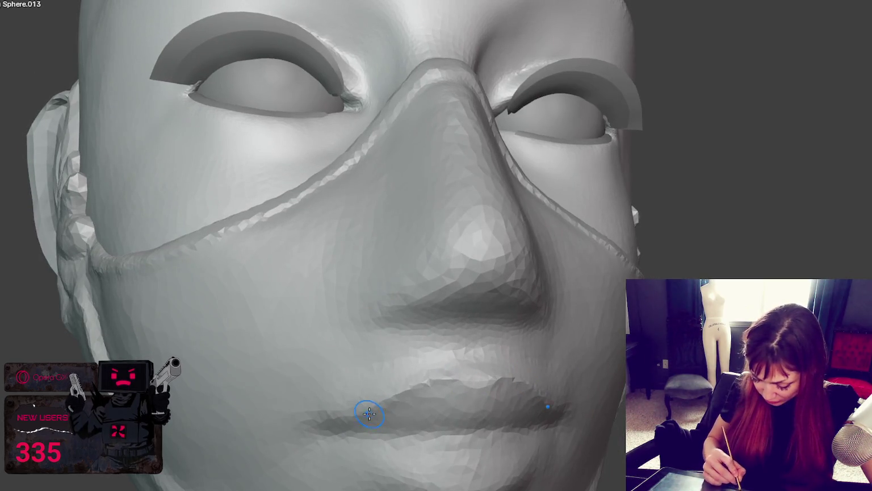
pyautogui.moveTo(427, 445); pyautogui.dragTo(412, 450, button='middle')
pyautogui.moveTo(471, 416); pyautogui.dragTo(405, 445)
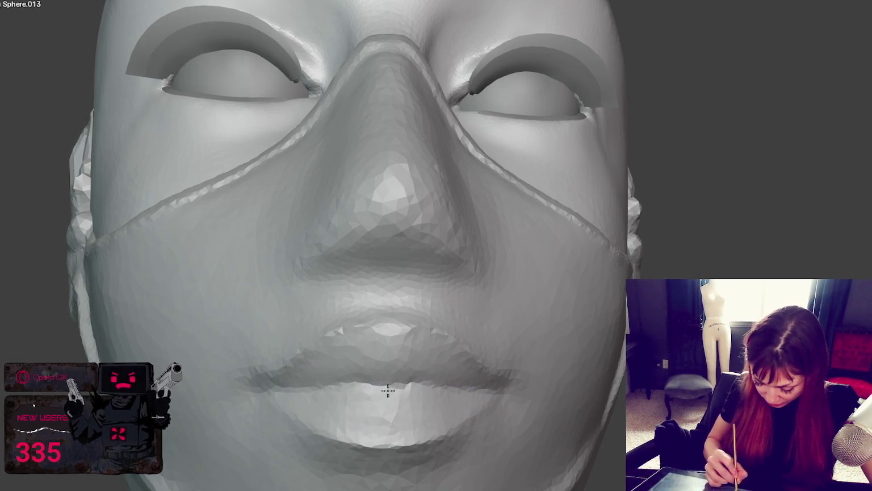
pyautogui.moveTo(341, 346); pyautogui.dragTo(435, 347)
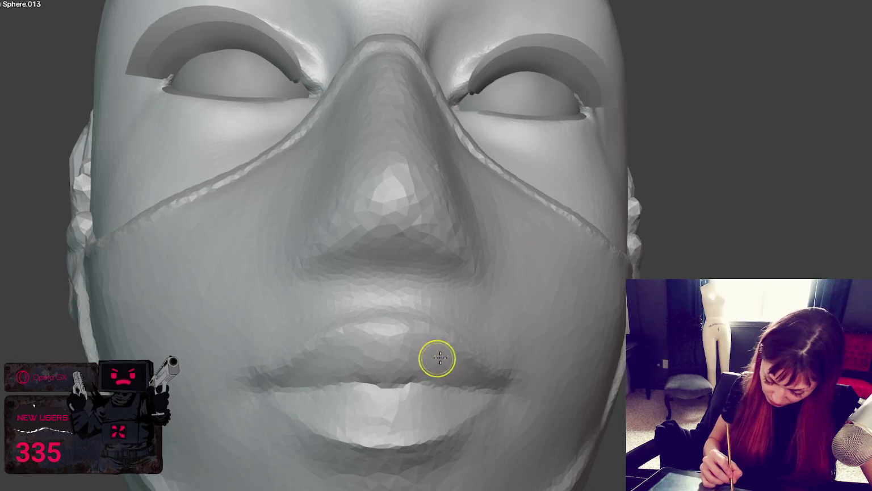
# Refine the upper lip, the philtrum and the mask surface beneath the nose
pyautogui.moveTo(438, 357); pyautogui.dragTo(467, 363, button='middle')
pyautogui.moveTo(470, 363); pyautogui.dragTo(466, 365)
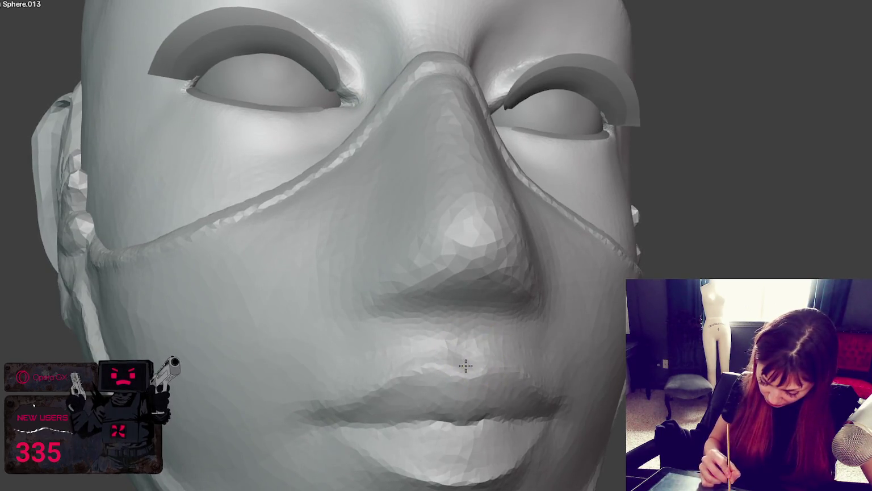
pyautogui.moveTo(387, 325)
pyautogui.mouseDown()
pyautogui.moveTo(418, 312)
pyautogui.moveTo(465, 322)
pyautogui.moveTo(482, 307)
pyautogui.moveTo(463, 338)
pyautogui.mouseUp()
pyautogui.moveTo(464, 338); pyautogui.dragTo(390, 358, button='middle')
pyautogui.moveTo(389, 360)
pyautogui.mouseDown()
pyautogui.moveTo(369, 355)
pyautogui.moveTo(401, 340)
pyautogui.mouseUp()
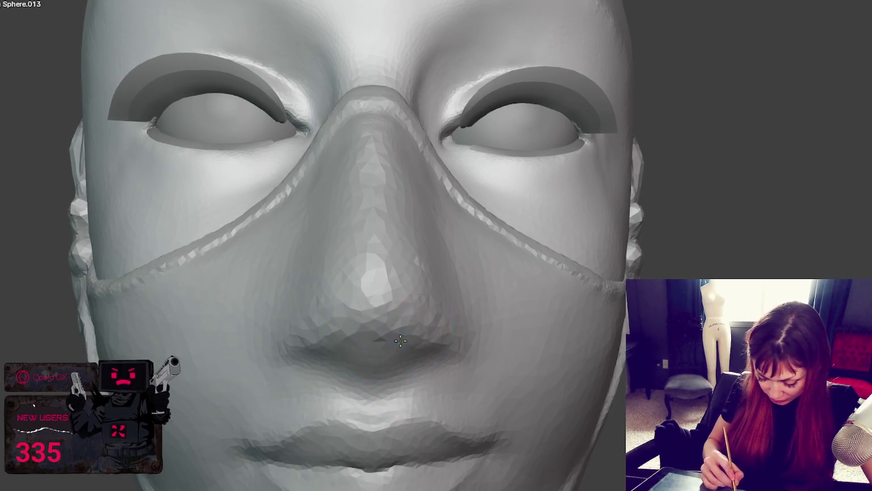
pyautogui.moveTo(314, 346)
pyautogui.mouseDown()
pyautogui.moveTo(409, 343)
pyautogui.moveTo(419, 361)
pyautogui.mouseUp()
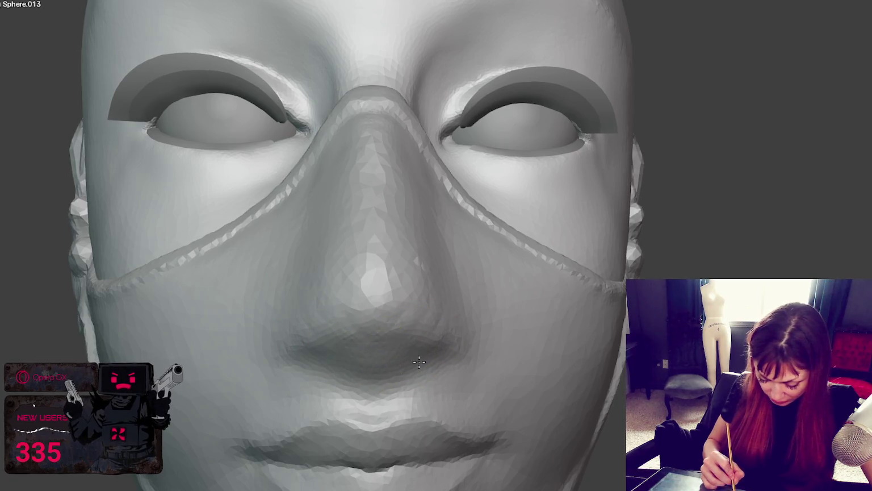
# With a different brush, reshape the lip contour and the area below the lower lip
pyautogui.moveTo(418, 390)
pyautogui.mouseDown(button='middle')
pyautogui.moveTo(592, 423)
pyautogui.moveTo(671, 426)
pyautogui.mouseUp(button='middle')
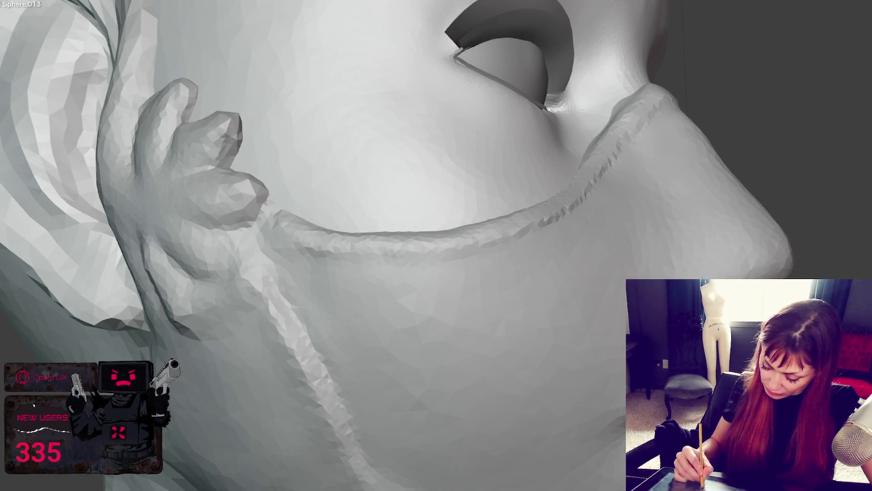
pyautogui.press('ctrl')
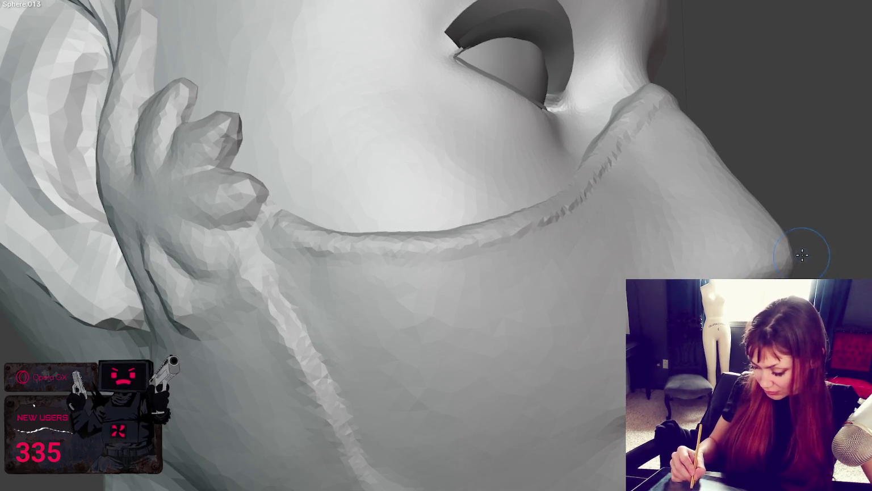
pyautogui.moveTo(647, 323); pyautogui.dragTo(608, 335, button='middle')
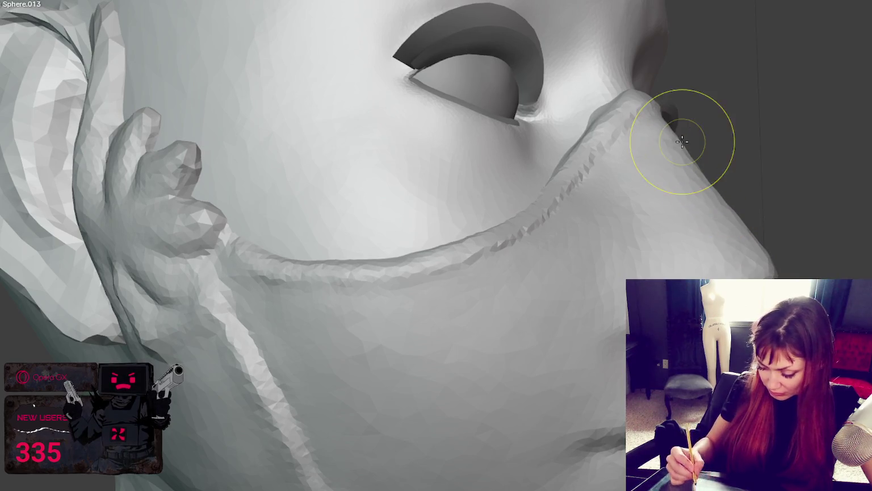
pyautogui.moveTo(511, 341); pyautogui.dragTo(496, 387, button='middle')
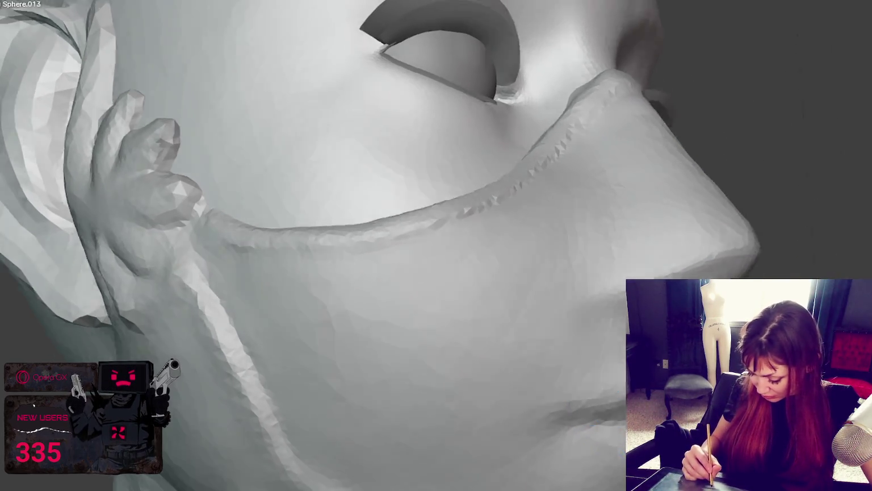
pyautogui.moveTo(583, 363); pyautogui.dragTo(453, 402, button='middle')
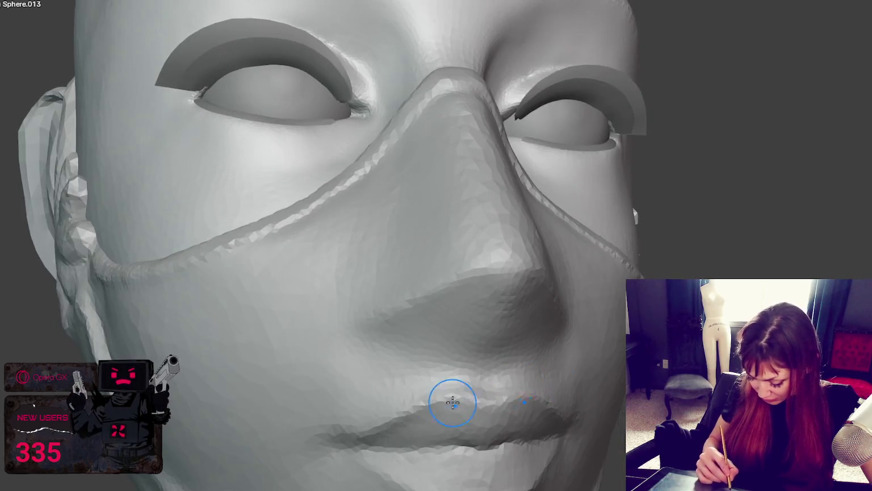
pyautogui.moveTo(521, 407); pyautogui.dragTo(387, 432, button='middle')
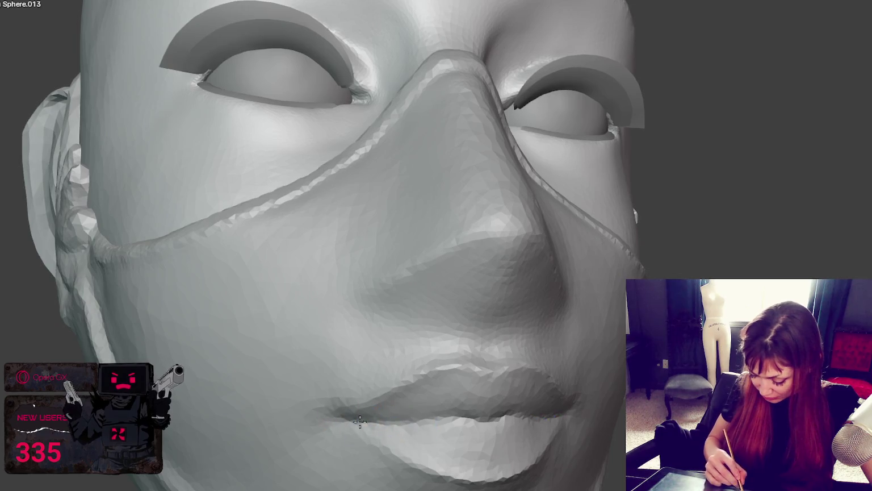
pyautogui.moveTo(483, 419)
pyautogui.mouseDown(button='middle')
pyautogui.moveTo(525, 415)
pyautogui.moveTo(490, 415)
pyautogui.mouseUp(button='middle')
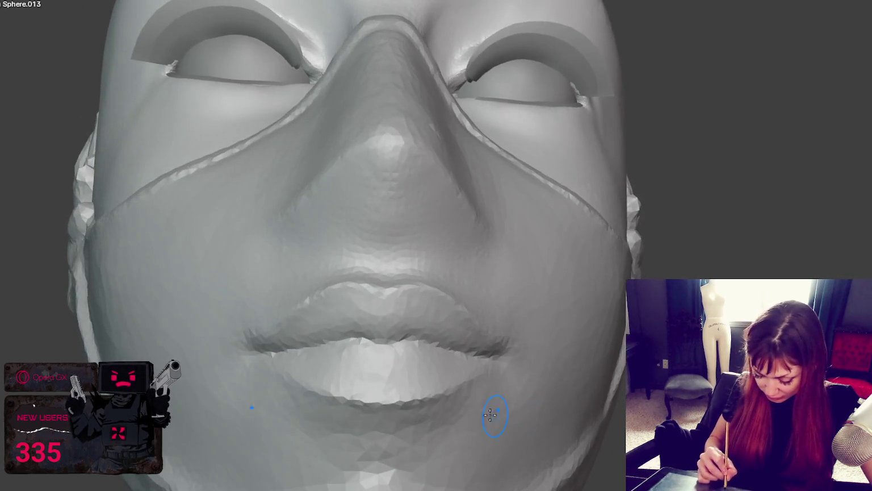
pyautogui.moveTo(332, 342); pyautogui.dragTo(420, 347)
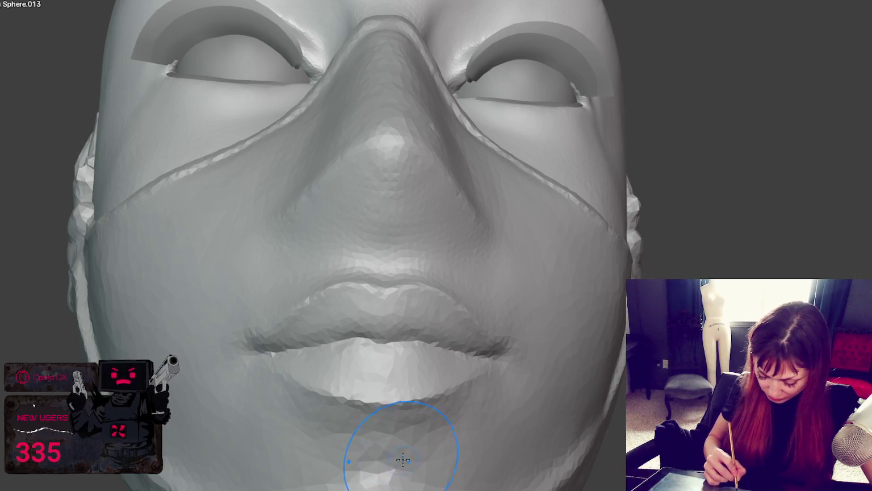
pyautogui.moveTo(282, 418)
pyautogui.mouseDown()
pyautogui.moveTo(405, 436)
pyautogui.moveTo(436, 452)
pyautogui.mouseUp()
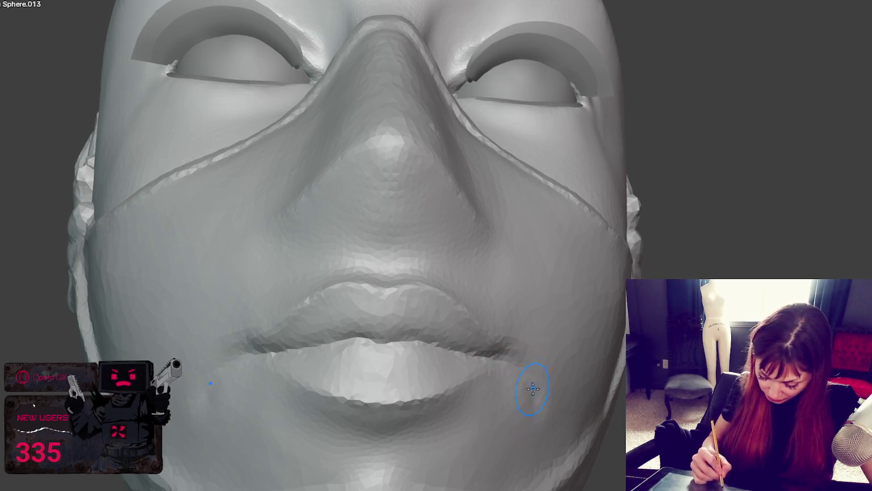
pyautogui.moveTo(511, 445); pyautogui.dragTo(535, 444, button='middle')
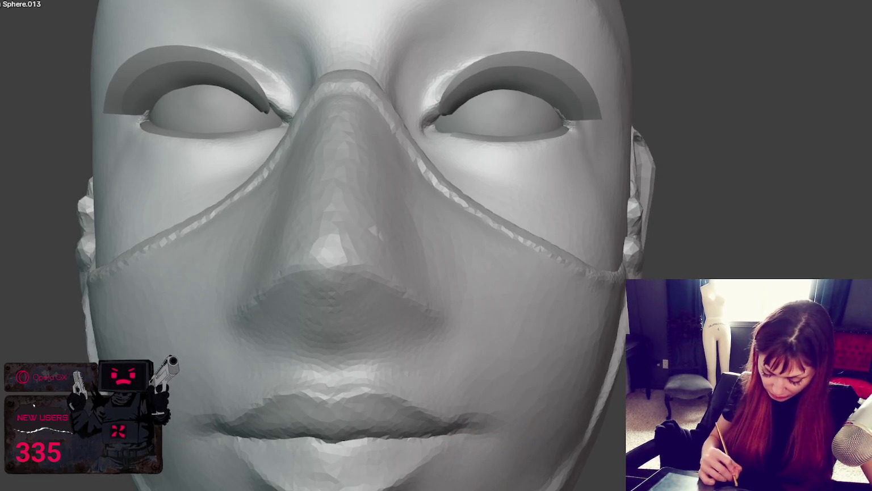
pyautogui.scroll(-8, 468, 321)
# Snap to the front view (numpad 1) and sculpt a small bump at the lip corner
pyautogui.moveTo(467, 321)
pyautogui.mouseDown(button='middle')
pyautogui.moveTo(615, 237)
pyautogui.moveTo(695, 240)
pyautogui.mouseUp(button='middle')
pyautogui.scroll(2, 695, 245)
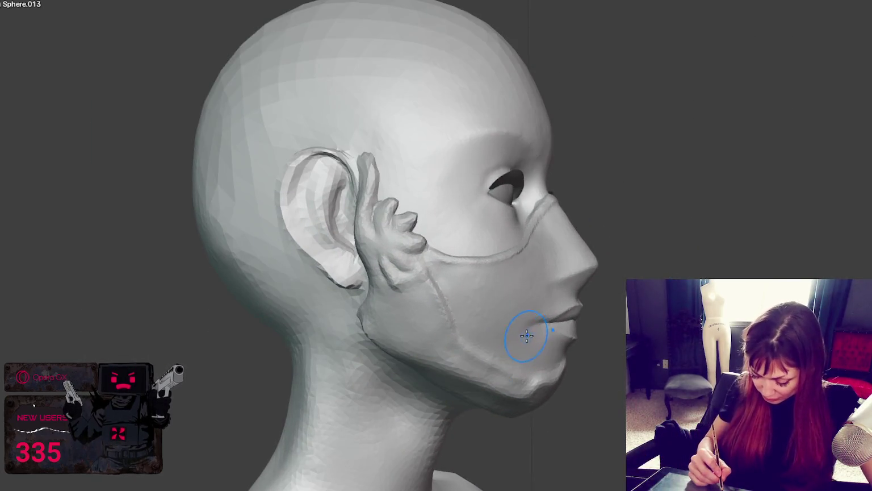
pyautogui.moveTo(527, 327)
pyautogui.mouseDown()
pyautogui.moveTo(536, 327)
pyautogui.moveTo(541, 352)
pyautogui.moveTo(536, 334)
pyautogui.mouseUp()
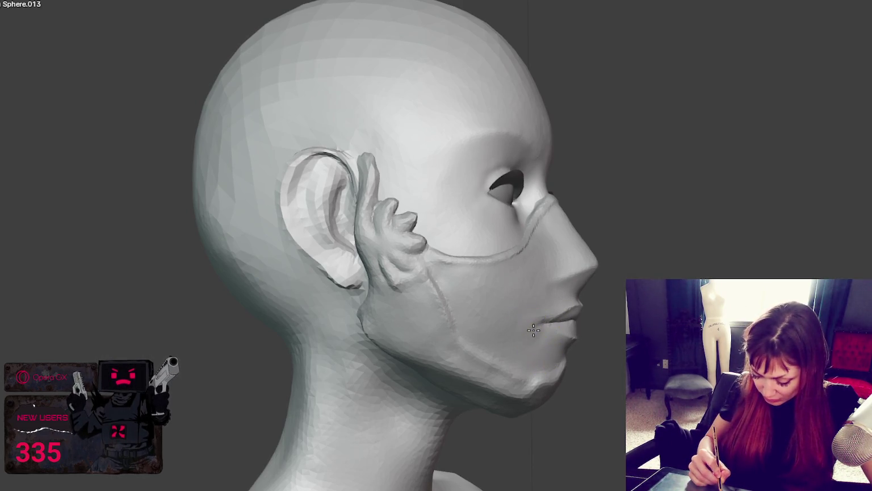
pyautogui.moveTo(560, 355); pyautogui.dragTo(565, 324, button='middle')
pyautogui.moveTo(593, 323)
pyautogui.mouseDown(button='middle')
pyautogui.moveTo(575, 318)
pyautogui.moveTo(590, 318)
pyautogui.moveTo(585, 328)
pyautogui.mouseUp(button='middle')
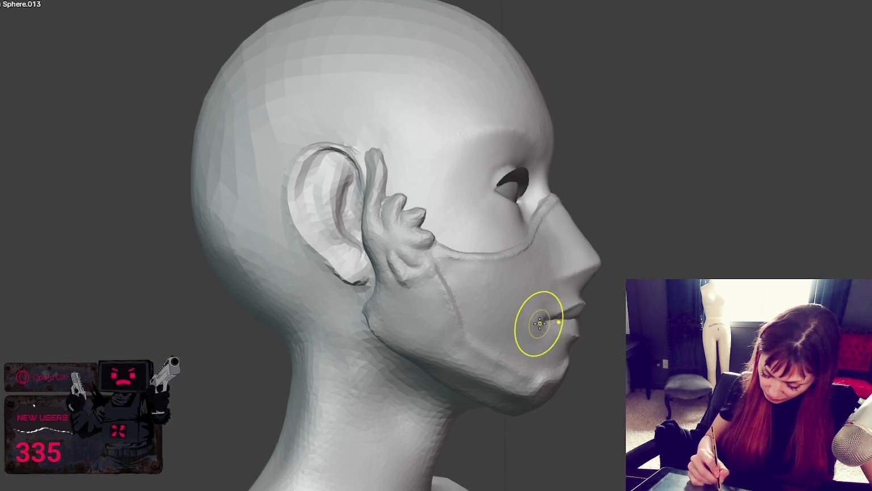
pyautogui.moveTo(559, 327); pyautogui.dragTo(575, 325, button='middle')
pyautogui.press('KP_1')
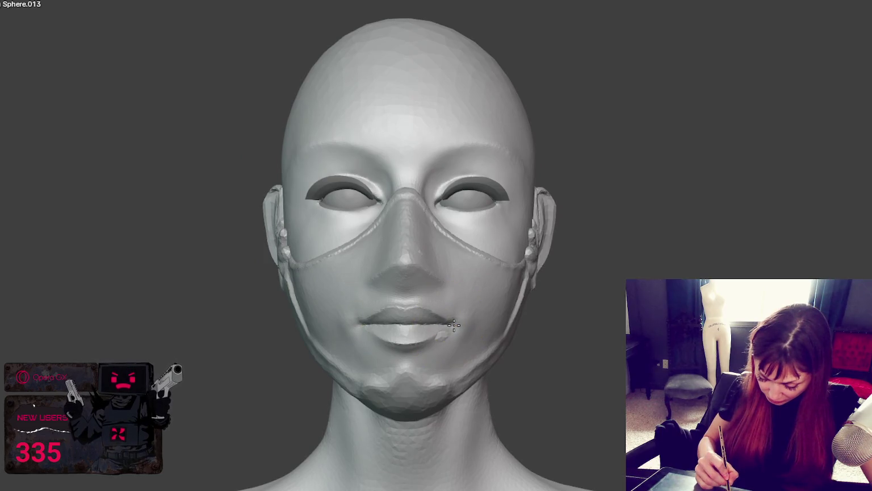
pyautogui.moveTo(461, 321)
pyautogui.mouseDown(button='middle')
pyautogui.moveTo(474, 340)
pyautogui.moveTo(631, 318)
pyautogui.moveTo(607, 312)
pyautogui.moveTo(502, 346)
pyautogui.mouseUp(button='middle')
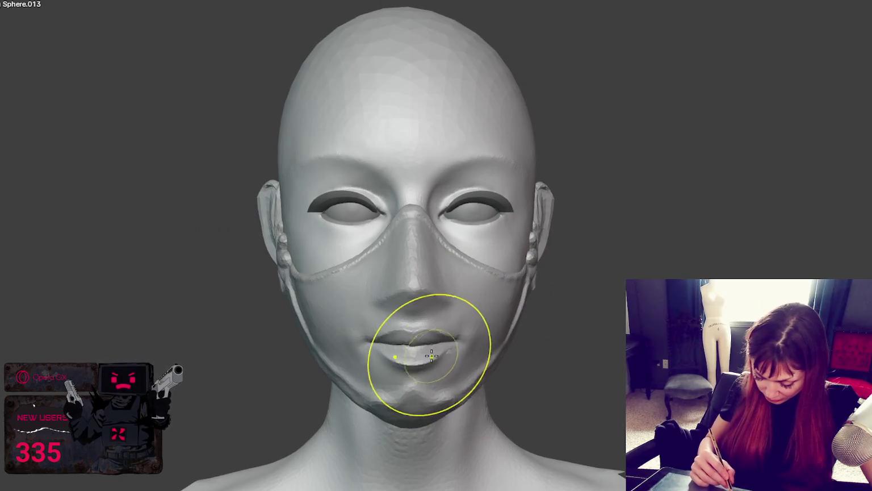
pyautogui.moveTo(446, 353); pyautogui.dragTo(466, 351)
# Reduce the brush size and check the masked head from front and side profile
pyautogui.moveTo(466, 351); pyautogui.dragTo(347, 331, button='middle')
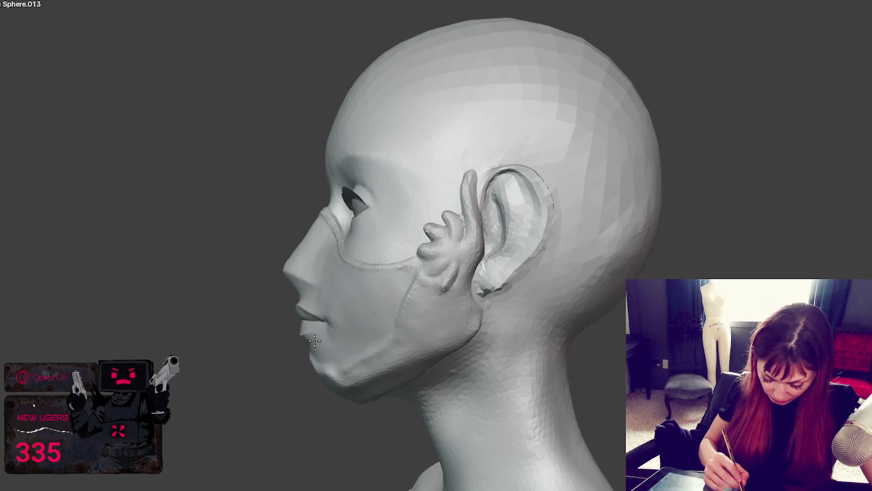
pyautogui.moveTo(305, 335)
pyautogui.mouseDown(button='middle')
pyautogui.moveTo(356, 328)
pyautogui.moveTo(299, 296)
pyautogui.moveTo(418, 311)
pyautogui.moveTo(399, 305)
pyautogui.mouseUp(button='middle')
pyautogui.click(303, 290)
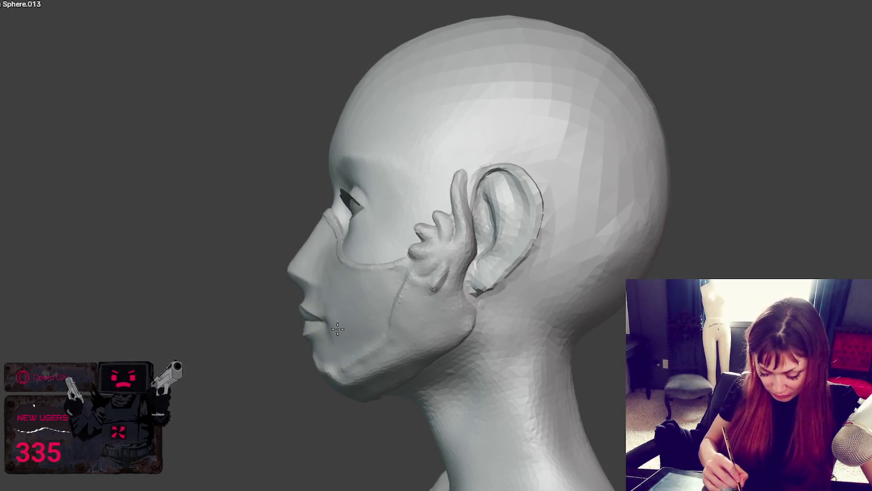
pyautogui.moveTo(379, 314); pyautogui.dragTo(451, 324, button='middle')
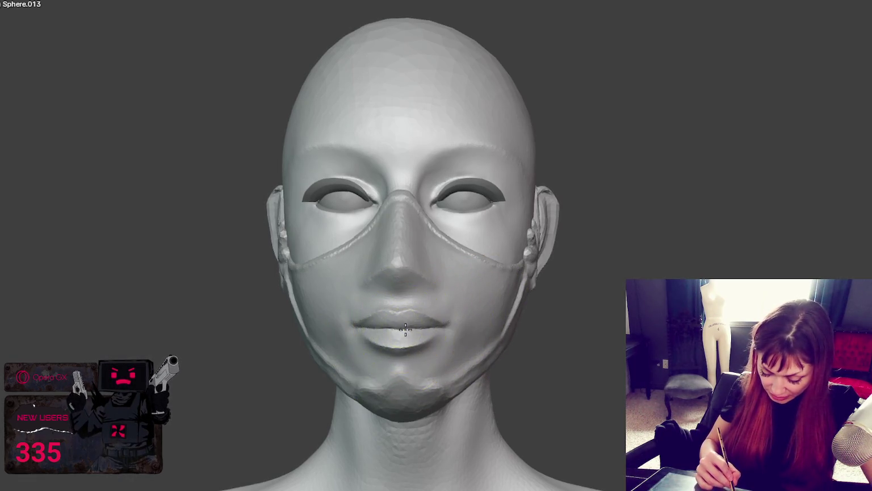
pyautogui.moveTo(461, 318); pyautogui.dragTo(467, 333, button='middle')
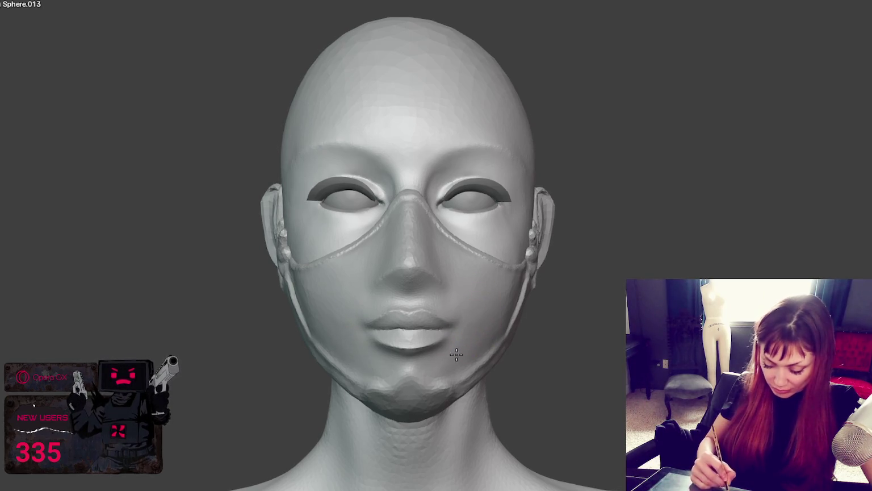
pyautogui.moveTo(493, 318)
pyautogui.mouseDown(button='middle')
pyautogui.moveTo(512, 316)
pyautogui.moveTo(464, 321)
pyautogui.mouseUp(button='middle')
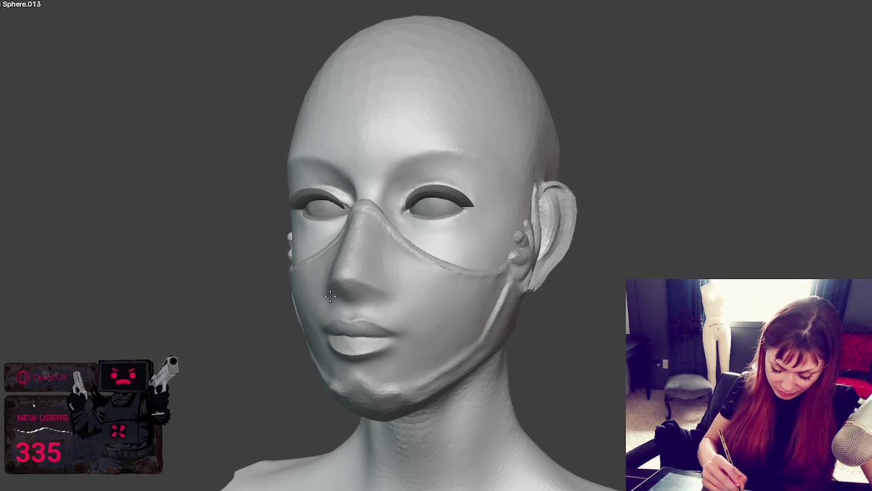
pyautogui.moveTo(414, 312); pyautogui.dragTo(473, 307, button='middle')
pyautogui.moveTo(527, 311); pyautogui.dragTo(524, 320, button='middle')
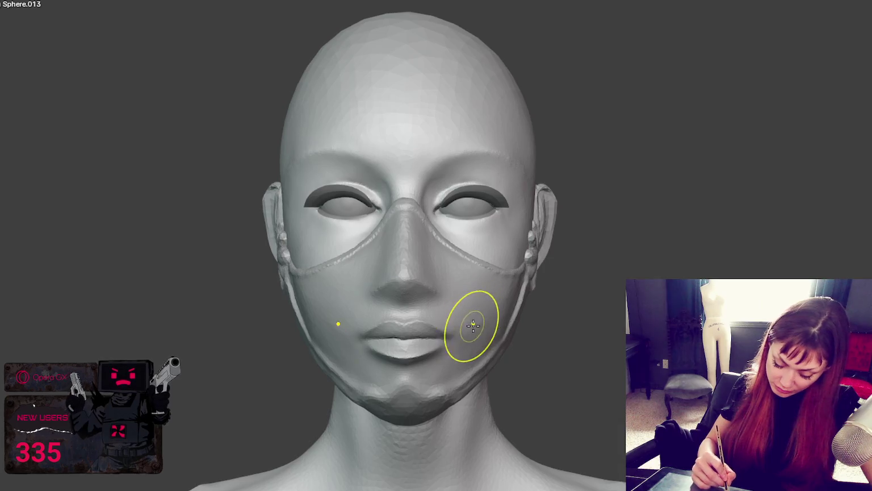
pyautogui.moveTo(459, 356); pyautogui.dragTo(611, 327, button='middle')
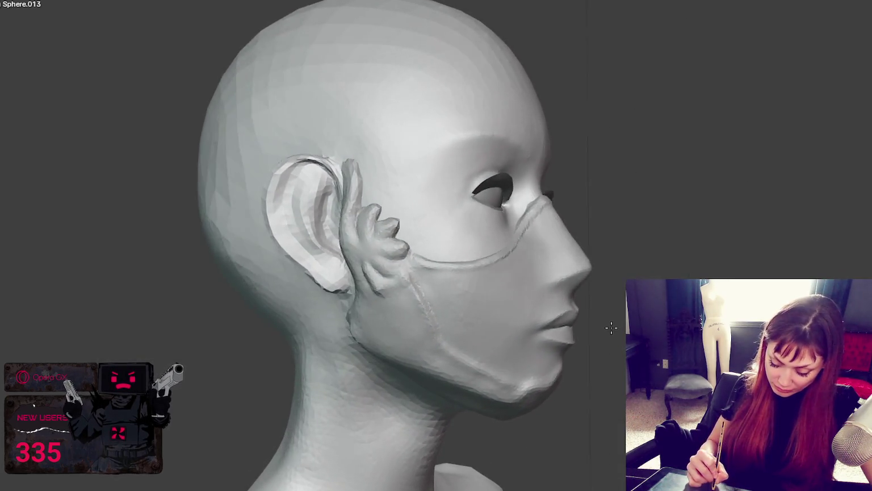
# From the side profile, round out the earlobe and the area just below it
pyautogui.moveTo(451, 305); pyautogui.dragTo(383, 318, button='middle')
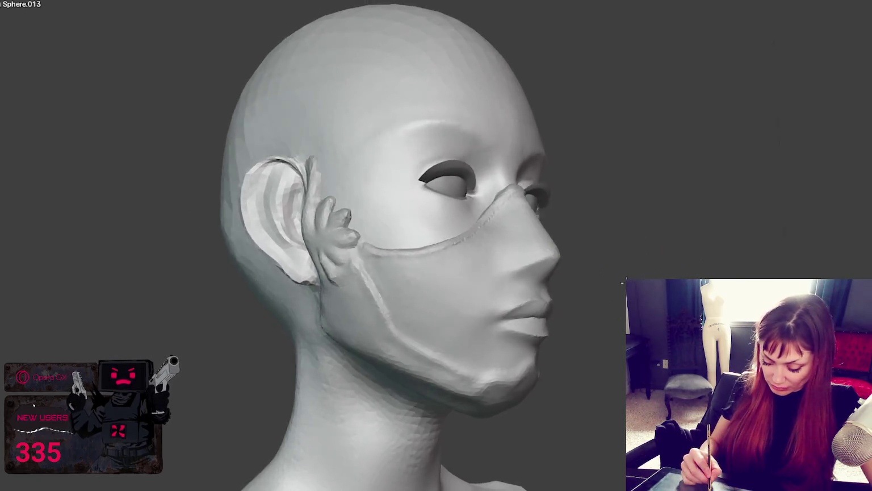
pyautogui.moveTo(623, 281)
pyautogui.mouseDown(button='middle')
pyautogui.moveTo(523, 308)
pyautogui.moveTo(514, 324)
pyautogui.moveTo(473, 319)
pyautogui.mouseUp(button='middle')
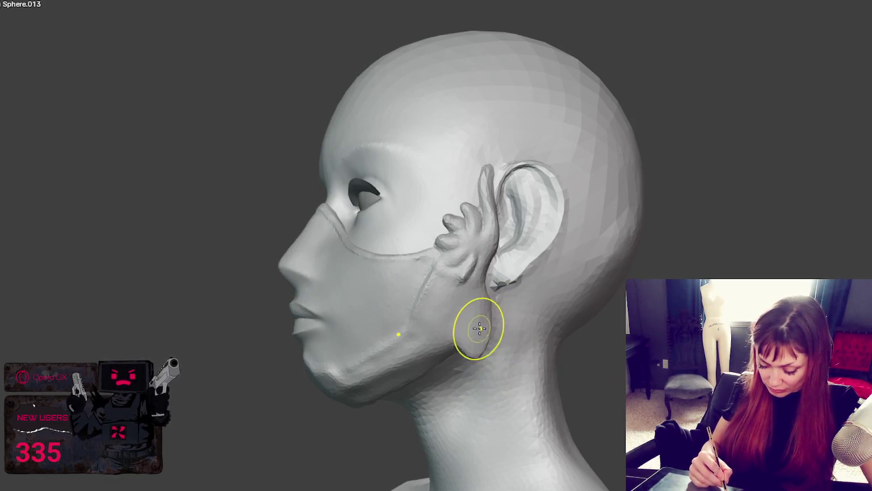
pyautogui.moveTo(485, 312)
pyautogui.mouseDown(button='middle')
pyautogui.moveTo(580, 304)
pyautogui.moveTo(516, 346)
pyautogui.moveTo(516, 359)
pyautogui.mouseUp(button='middle')
pyautogui.moveTo(515, 316)
pyautogui.mouseDown(button='middle')
pyautogui.moveTo(609, 318)
pyautogui.moveTo(528, 307)
pyautogui.moveTo(484, 263)
pyautogui.mouseUp(button='middle')
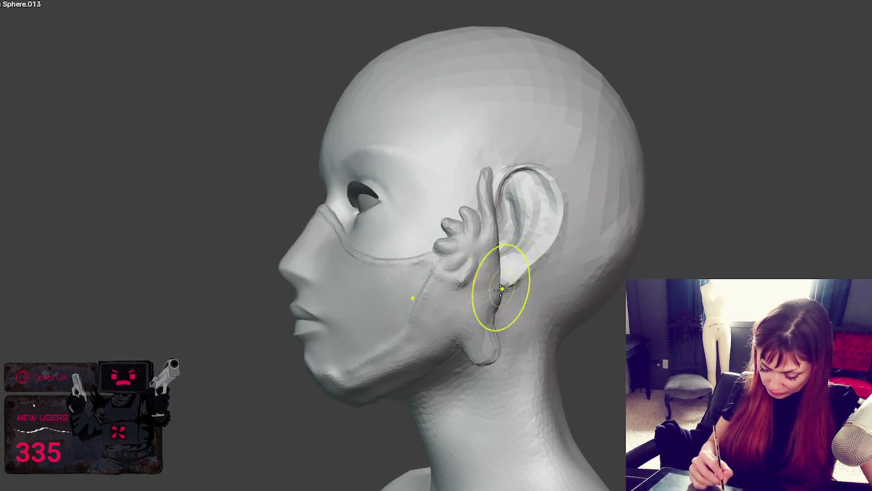
pyautogui.moveTo(535, 322)
pyautogui.mouseDown(button='middle')
pyautogui.moveTo(574, 318)
pyautogui.moveTo(510, 307)
pyautogui.mouseUp(button='middle')
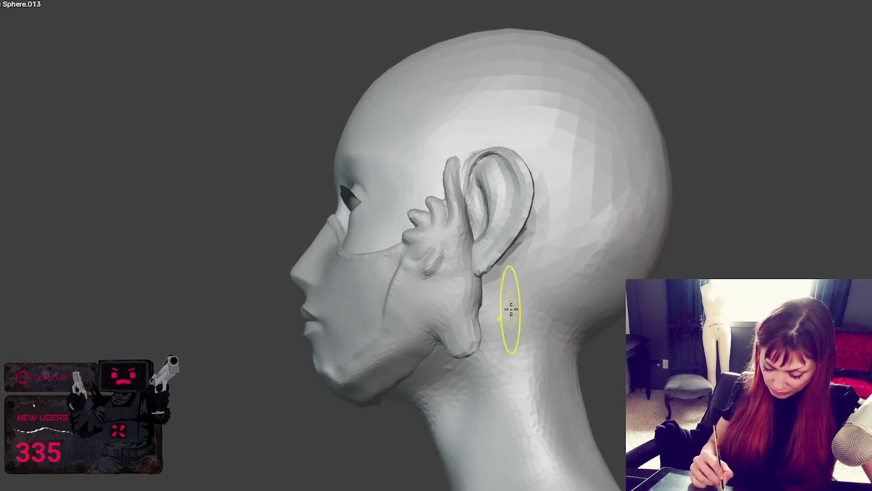
pyautogui.moveTo(518, 306); pyautogui.dragTo(517, 303)
pyautogui.moveTo(517, 304)
pyautogui.mouseDown(button='middle')
pyautogui.moveTo(607, 305)
pyautogui.moveTo(576, 323)
pyautogui.moveTo(511, 301)
pyautogui.moveTo(530, 301)
pyautogui.moveTo(480, 338)
pyautogui.moveTo(452, 331)
pyautogui.moveTo(482, 263)
pyautogui.mouseUp(button='middle')
pyautogui.scroll(3, 421, 335)
# Zoom in on the jaw and raise the mask's edge along the jawline
pyautogui.scroll(2, 482, 263)
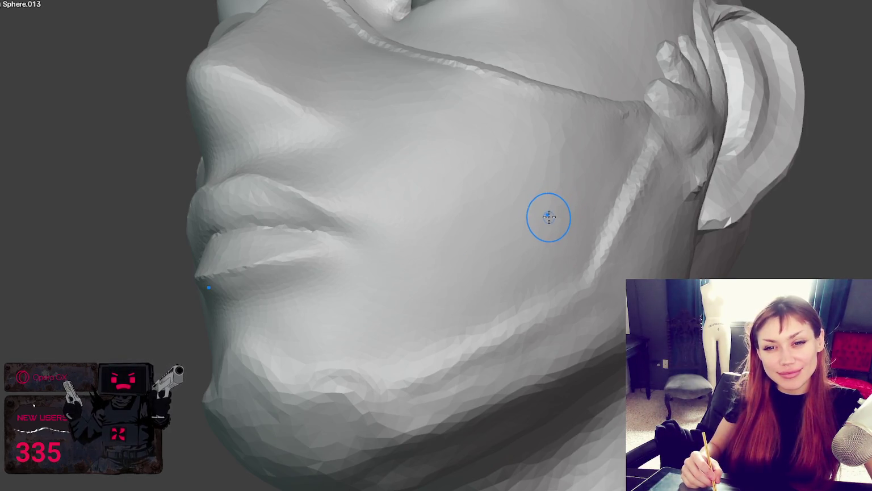
pyautogui.moveTo(525, 292); pyautogui.dragTo(565, 340, button='middle')
pyautogui.scroll(3, 380, 343)
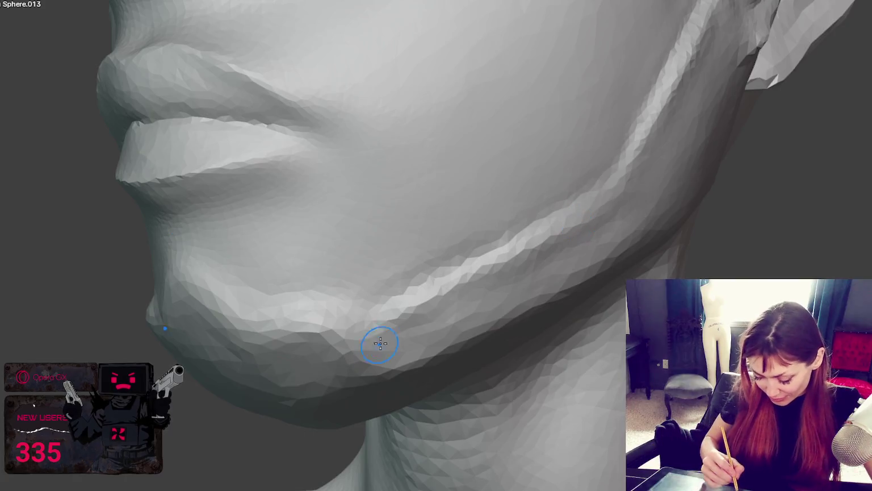
pyautogui.moveTo(393, 320); pyautogui.dragTo(490, 266)
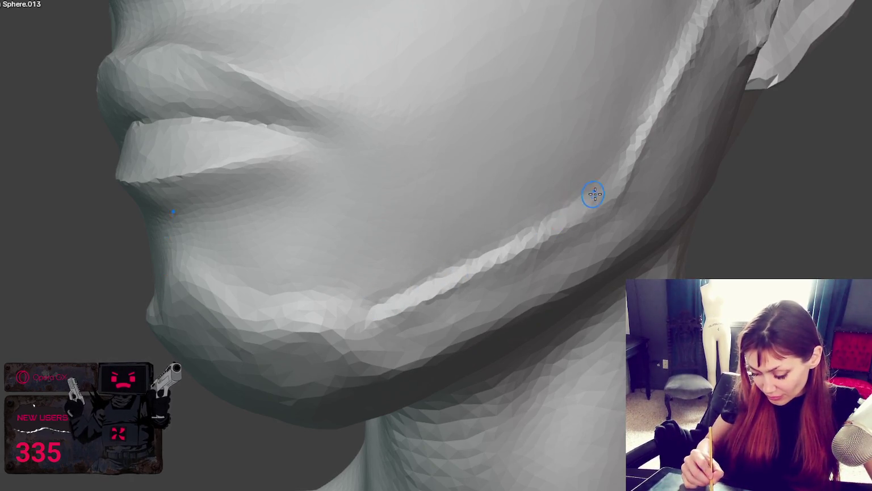
pyautogui.moveTo(560, 226)
pyautogui.mouseDown(button='middle')
pyautogui.moveTo(541, 210)
pyautogui.moveTo(462, 302)
pyautogui.mouseUp(button='middle')
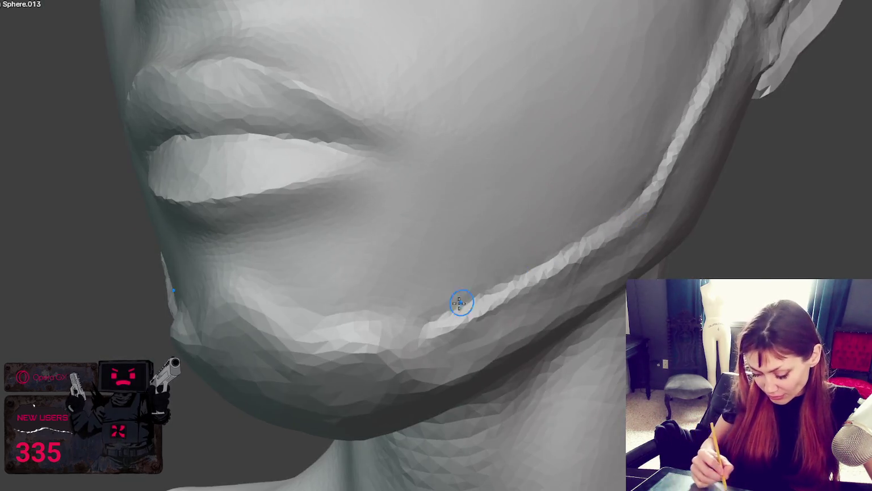
pyautogui.scroll(2, 461, 302)
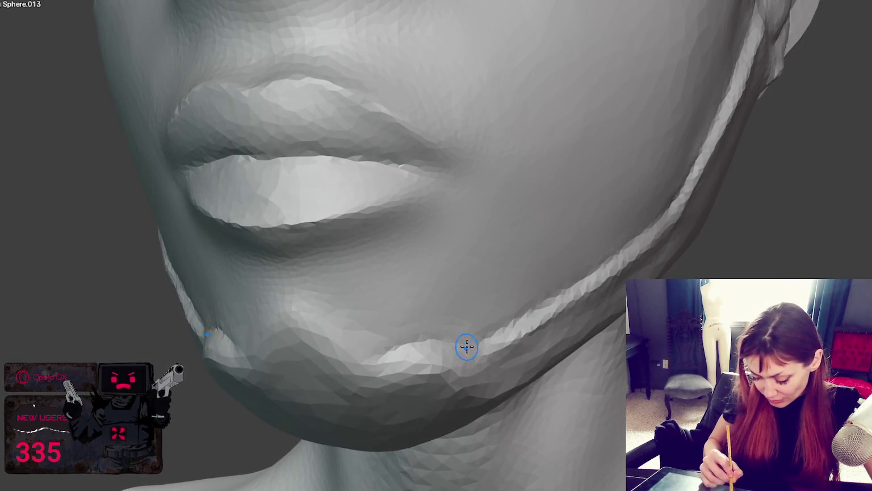
# Orbit around the lips, chin, jaw and neck to inspect the lower mask edge
pyautogui.moveTo(467, 347); pyautogui.dragTo(521, 336, button='middle')
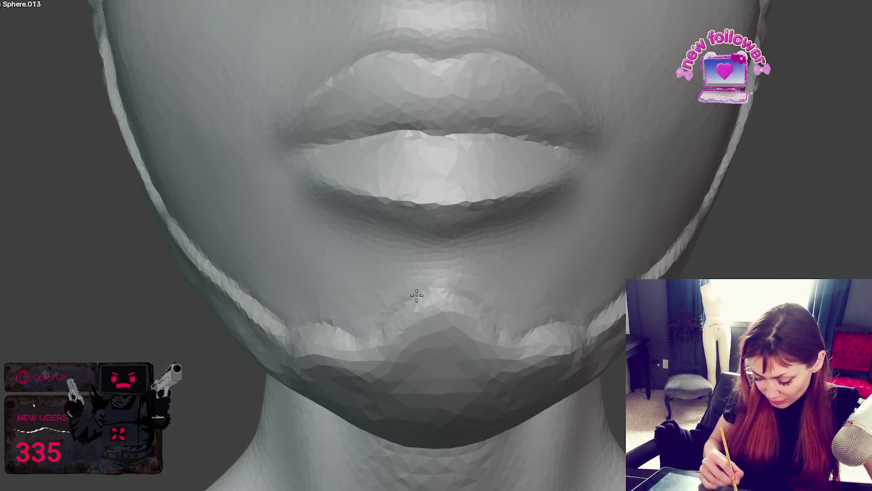
pyautogui.moveTo(382, 330); pyautogui.dragTo(495, 200, button='middle')
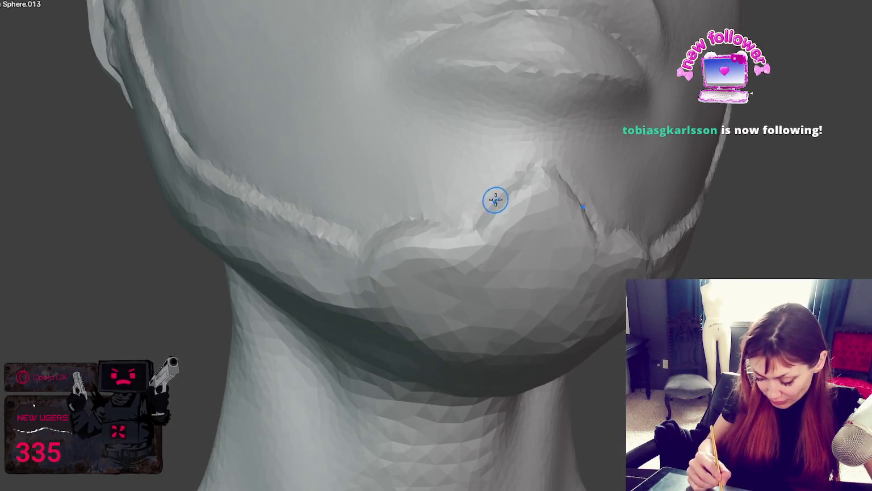
pyautogui.moveTo(464, 226); pyautogui.dragTo(553, 247, button='middle')
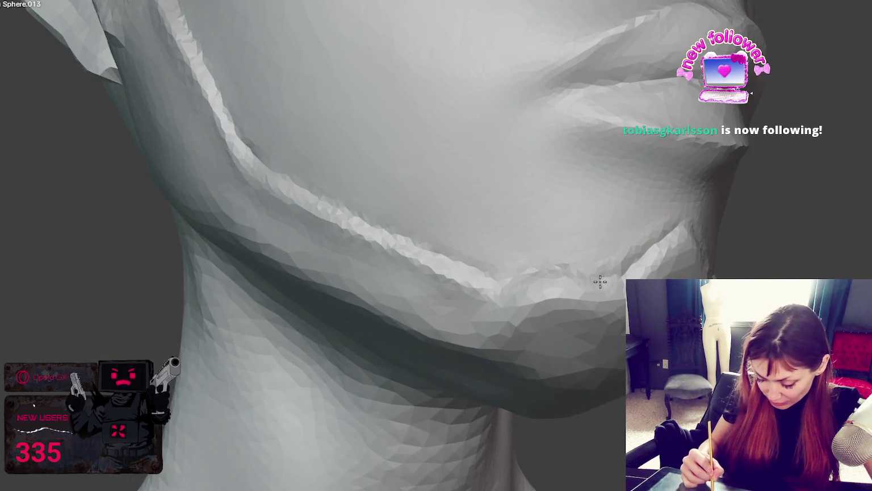
pyautogui.moveTo(564, 260)
pyautogui.mouseDown(button='middle')
pyautogui.moveTo(615, 291)
pyautogui.moveTo(595, 316)
pyautogui.moveTo(544, 292)
pyautogui.mouseUp(button='middle')
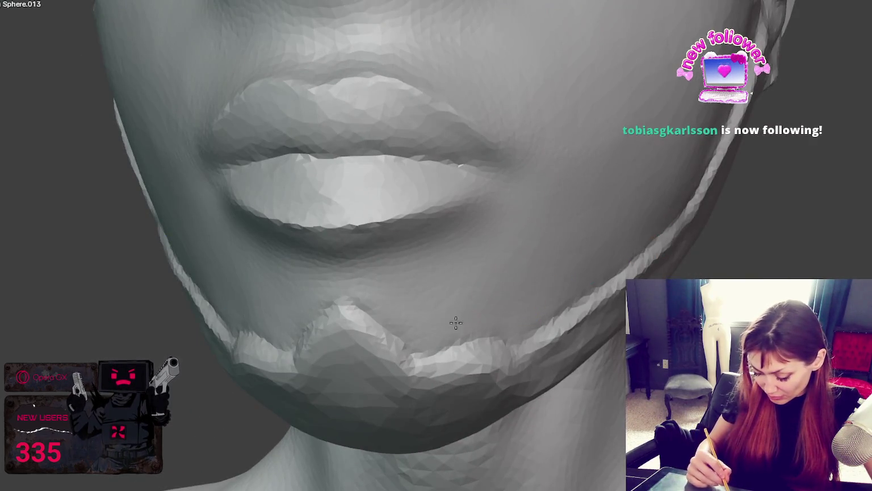
pyautogui.moveTo(462, 323); pyautogui.dragTo(390, 322, button='middle')
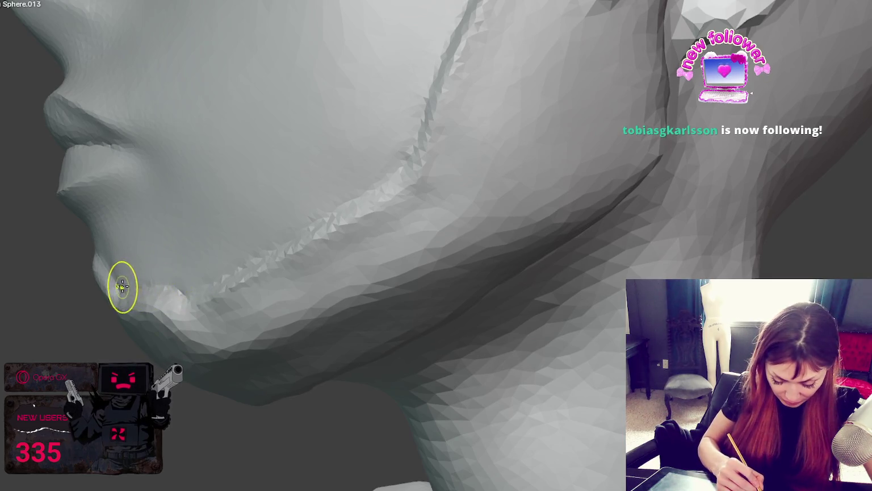
pyautogui.moveTo(442, 189)
pyautogui.mouseDown(button='middle')
pyautogui.moveTo(512, 195)
pyautogui.moveTo(648, 243)
pyautogui.mouseUp(button='middle')
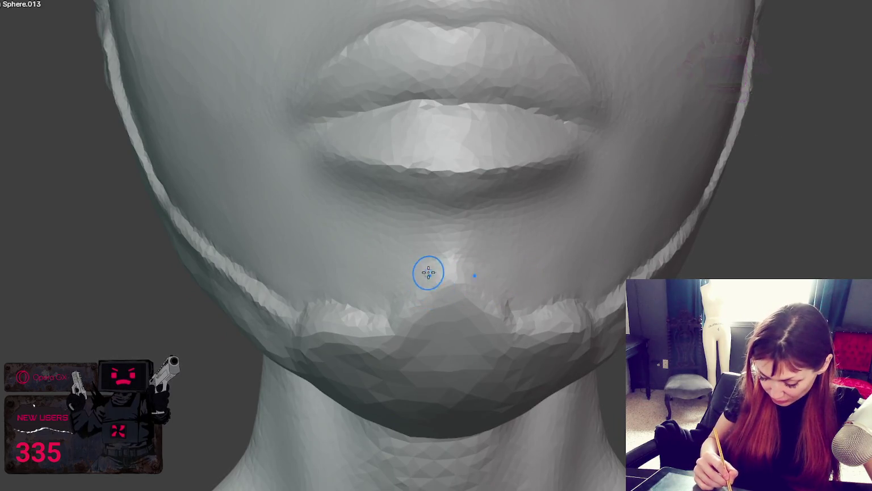
pyautogui.moveTo(440, 259); pyautogui.dragTo(483, 302, button='middle')
pyautogui.moveTo(499, 272); pyautogui.dragTo(487, 370, button='middle')
pyautogui.moveTo(473, 424); pyautogui.dragTo(503, 436, button='middle')
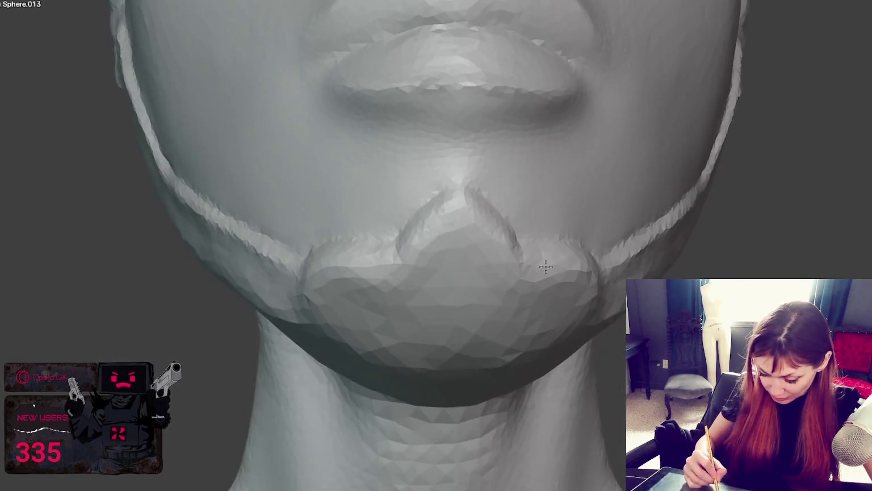
pyautogui.moveTo(548, 432)
pyautogui.mouseDown(button='middle')
pyautogui.moveTo(548, 235)
pyautogui.moveTo(540, 316)
pyautogui.mouseUp(button='middle')
pyautogui.scroll(-5, 548, 236)
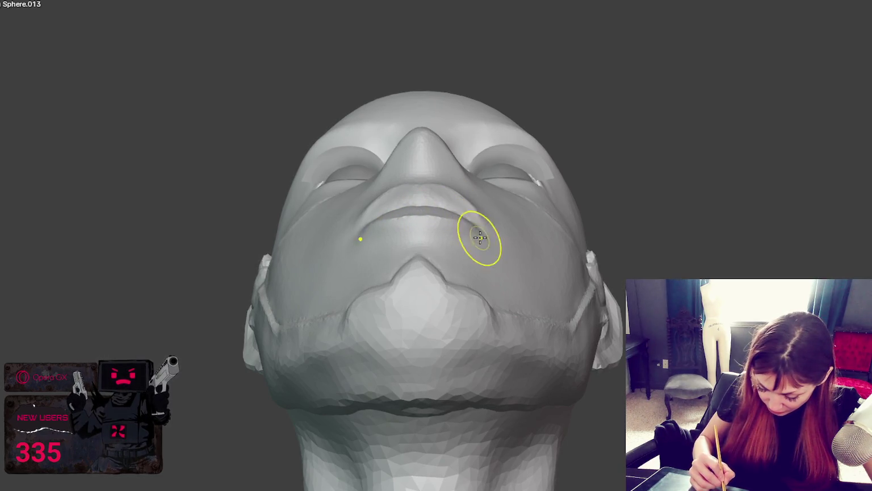
pyautogui.moveTo(483, 236); pyautogui.dragTo(506, 311, button='middle')
pyautogui.moveTo(502, 338)
pyautogui.mouseDown(button='middle')
pyautogui.moveTo(580, 292)
pyautogui.moveTo(620, 288)
pyautogui.mouseUp(button='middle')
pyautogui.scroll(2, 616, 306)
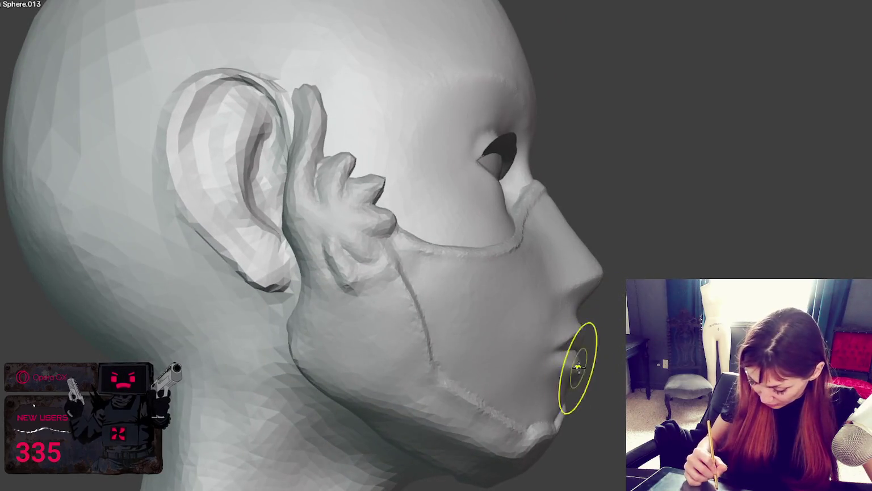
pyautogui.moveTo(571, 369); pyautogui.dragTo(521, 375, button='middle')
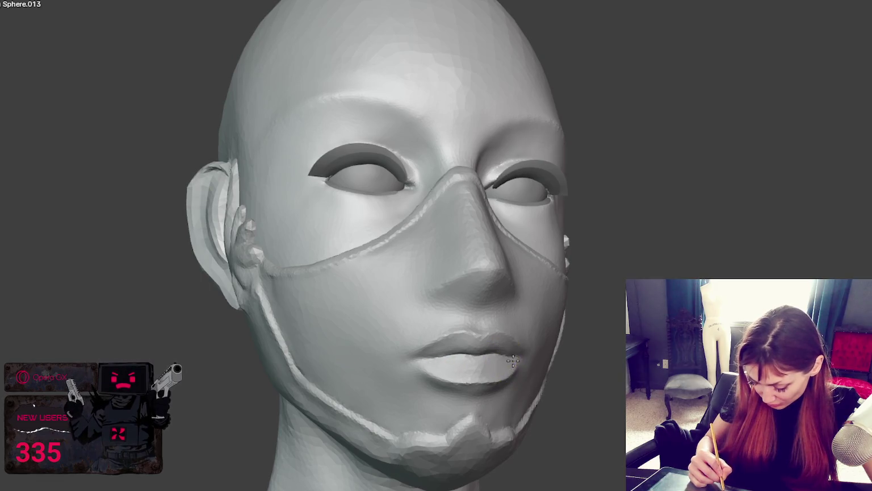
pyautogui.moveTo(431, 373); pyautogui.dragTo(420, 372, button='middle')
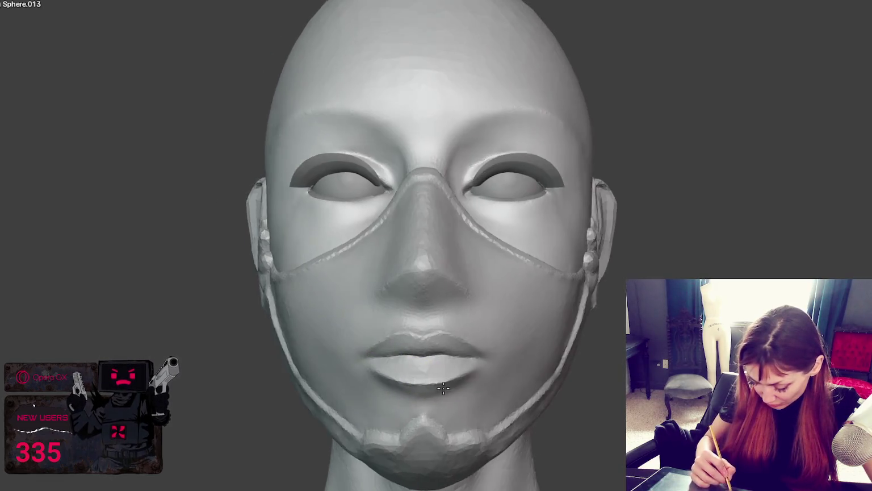
pyautogui.moveTo(487, 360)
pyautogui.mouseDown(button='middle')
pyautogui.moveTo(351, 354)
pyautogui.moveTo(392, 358)
pyautogui.mouseUp(button='middle')
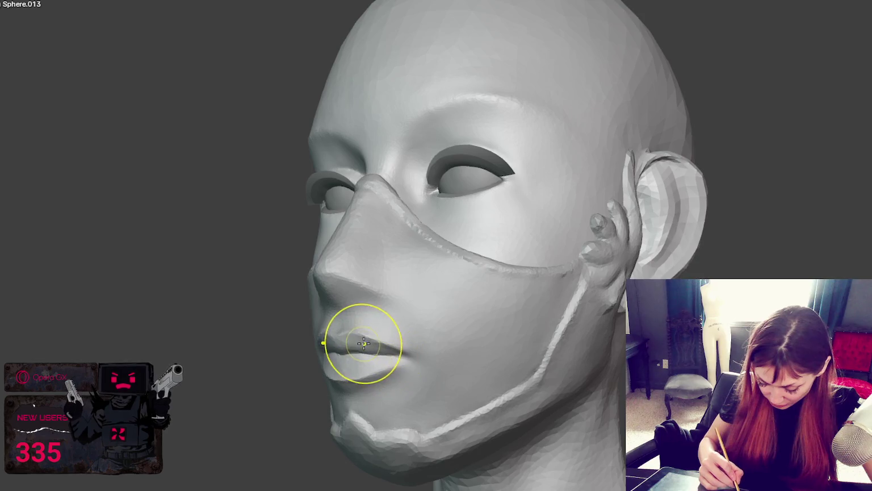
pyautogui.moveTo(370, 335)
pyautogui.mouseDown(button='middle')
pyautogui.moveTo(378, 339)
pyautogui.moveTo(340, 339)
pyautogui.mouseUp(button='middle')
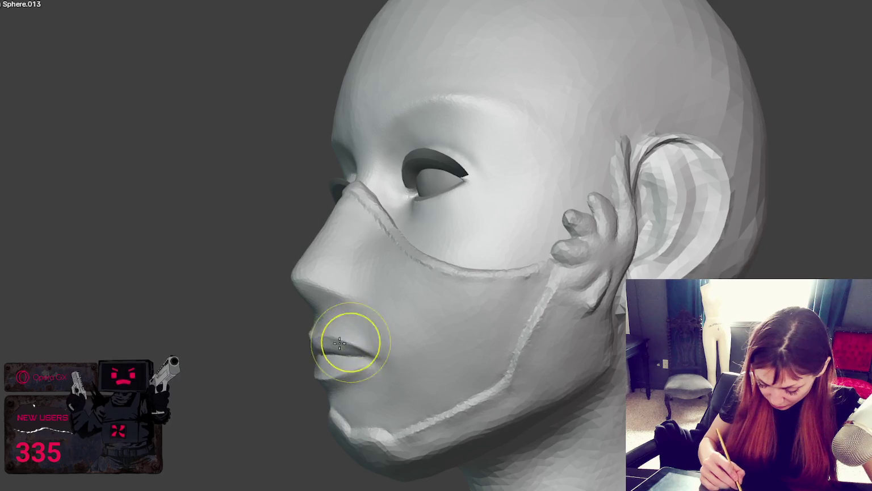
pyautogui.moveTo(350, 341)
pyautogui.mouseDown()
pyautogui.moveTo(347, 366)
pyautogui.moveTo(362, 368)
pyautogui.mouseUp()
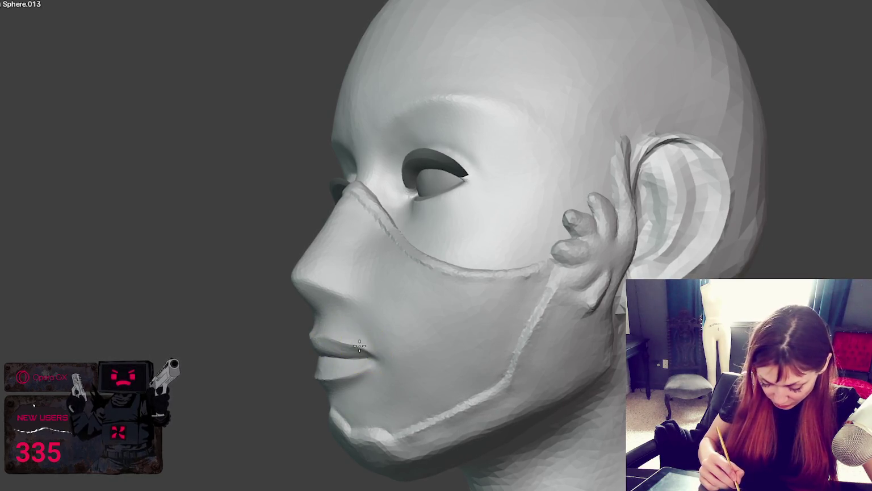
pyautogui.moveTo(366, 351)
pyautogui.mouseDown()
pyautogui.moveTo(382, 356)
pyautogui.moveTo(371, 353)
pyautogui.mouseUp()
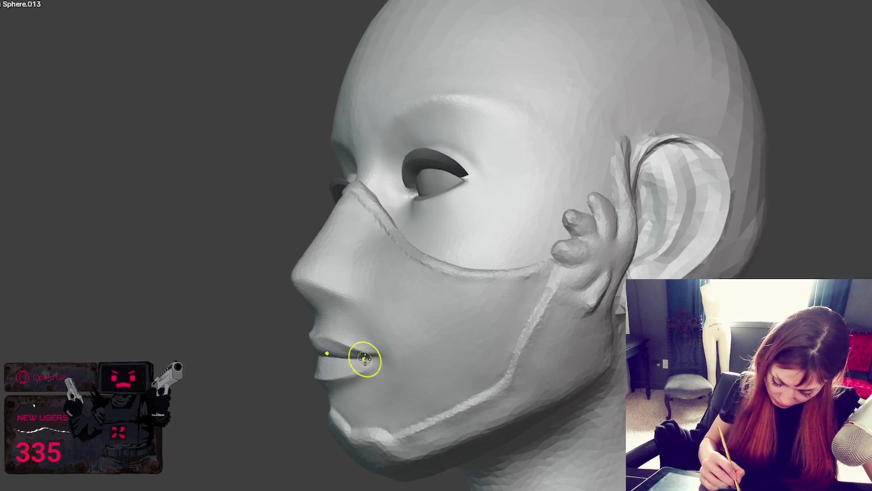
pyautogui.moveTo(365, 359); pyautogui.dragTo(490, 356, button='middle')
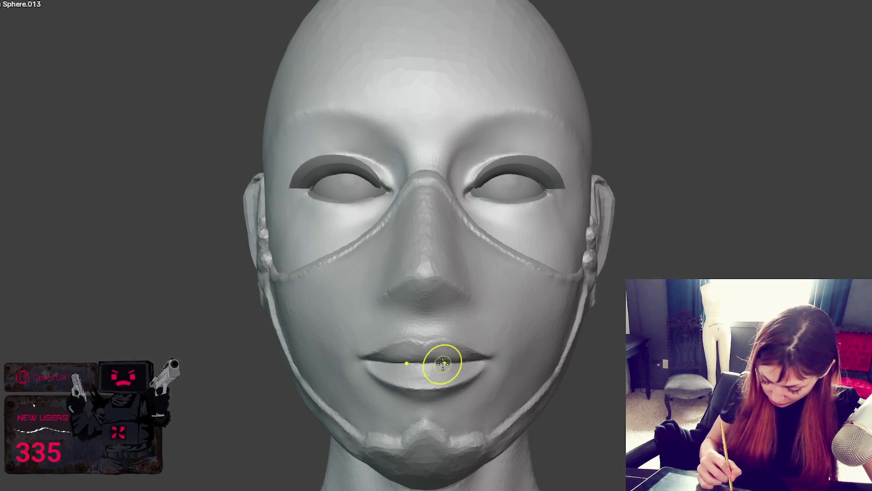
pyautogui.moveTo(442, 363); pyautogui.dragTo(440, 359)
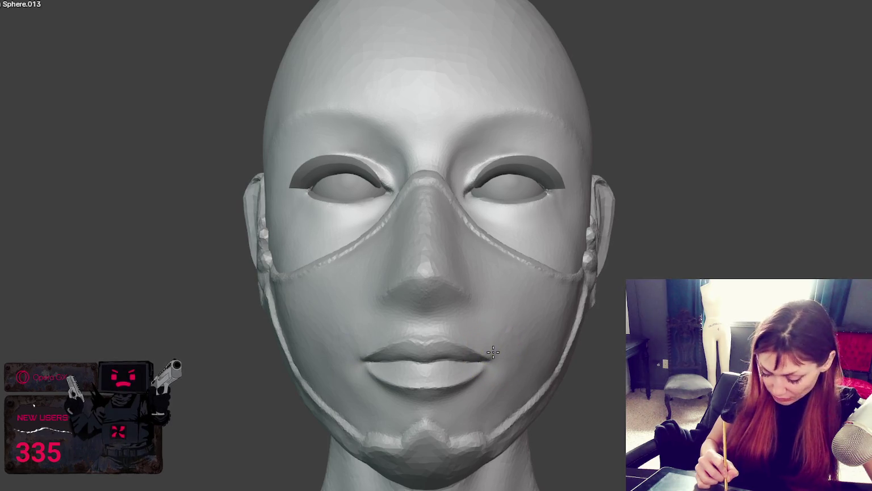
pyautogui.moveTo(493, 352); pyautogui.dragTo(528, 356, button='middle')
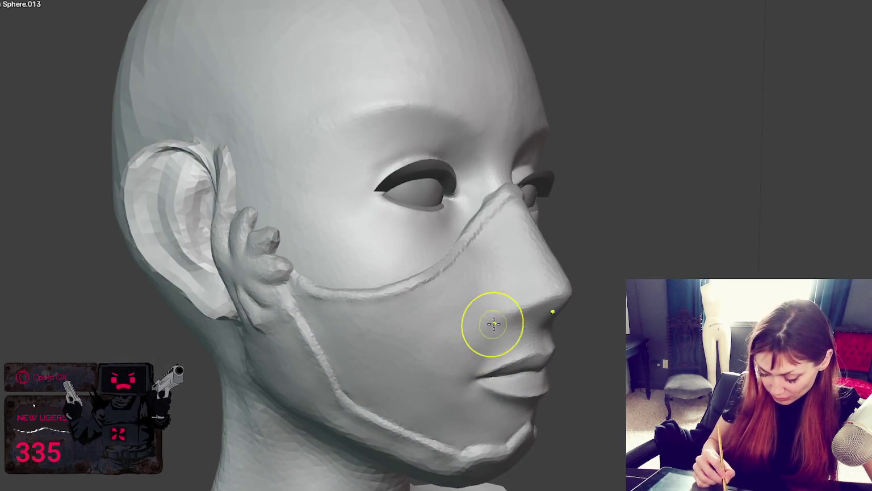
pyautogui.moveTo(477, 345); pyautogui.dragTo(512, 351, button='middle')
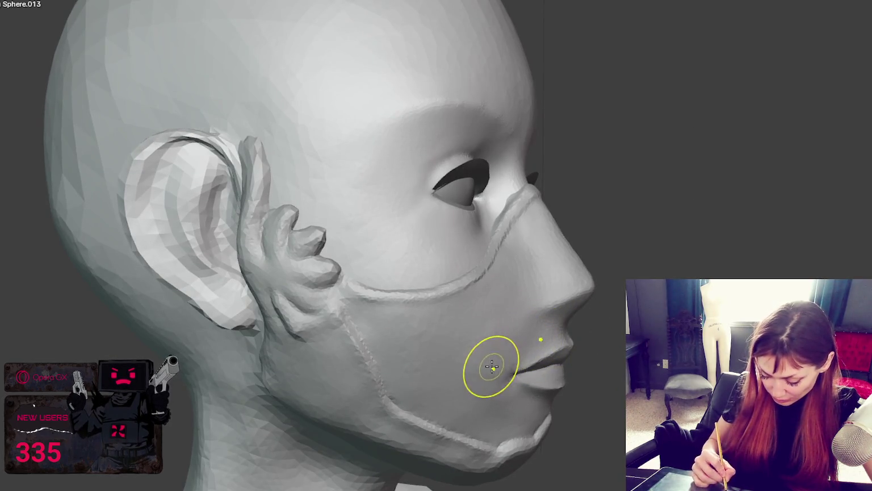
pyautogui.moveTo(549, 335); pyautogui.dragTo(604, 331, button='middle')
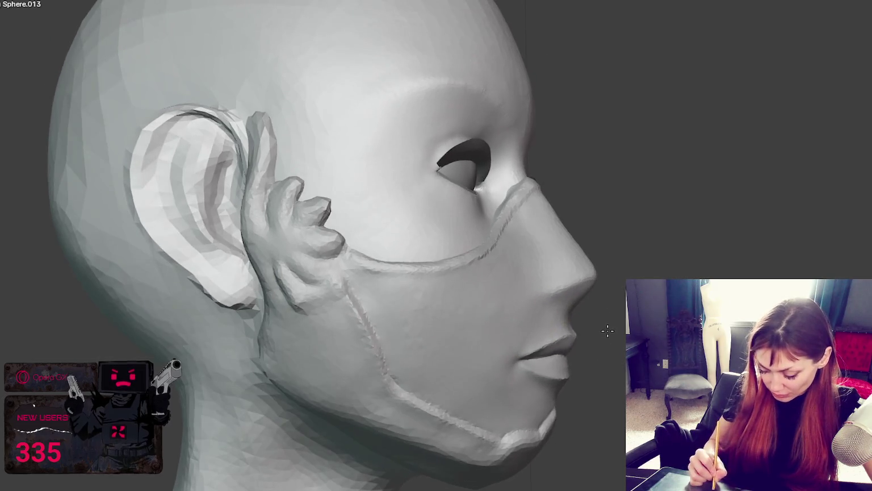
pyautogui.moveTo(495, 375)
pyautogui.mouseDown(button='middle')
pyautogui.moveTo(576, 389)
pyautogui.moveTo(564, 413)
pyautogui.moveTo(419, 390)
pyautogui.mouseUp(button='middle')
pyautogui.moveTo(464, 360); pyautogui.dragTo(448, 362, button='middle')
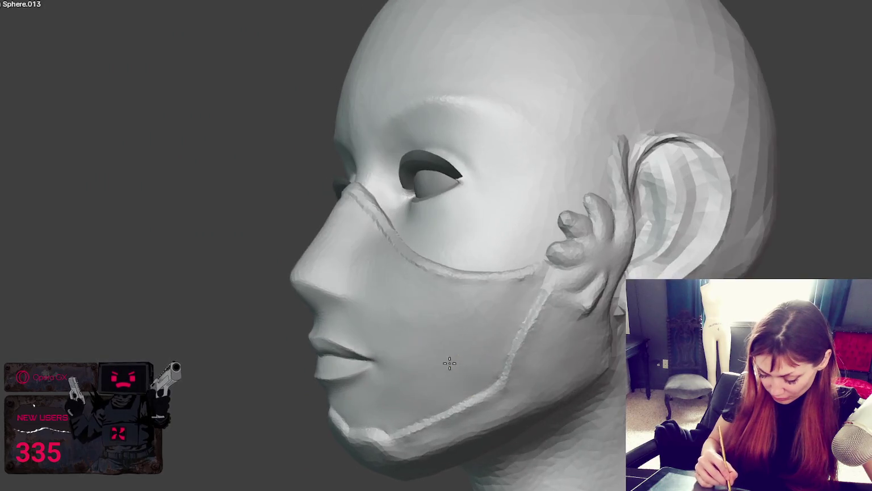
pyautogui.moveTo(398, 337)
pyautogui.mouseDown(button='middle')
pyautogui.moveTo(441, 332)
pyautogui.moveTo(348, 383)
pyautogui.mouseUp(button='middle')
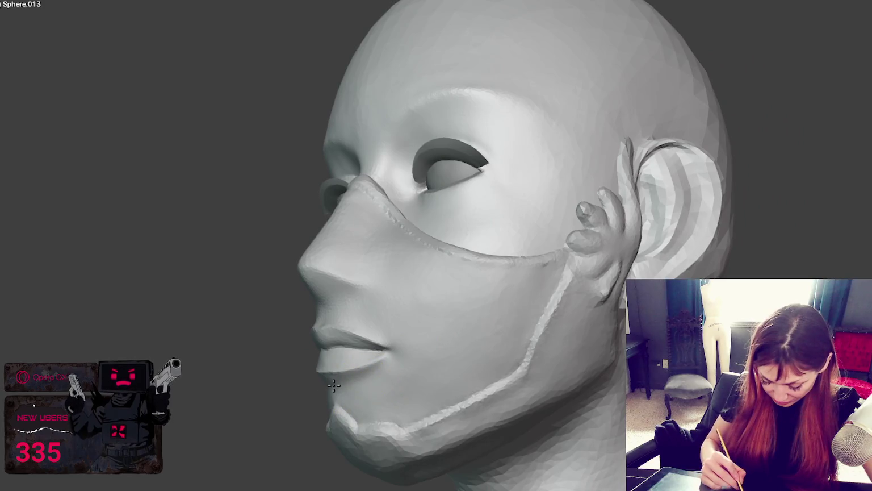
pyautogui.moveTo(345, 380)
pyautogui.mouseDown(button='middle')
pyautogui.moveTo(335, 377)
pyautogui.moveTo(347, 384)
pyautogui.mouseUp(button='middle')
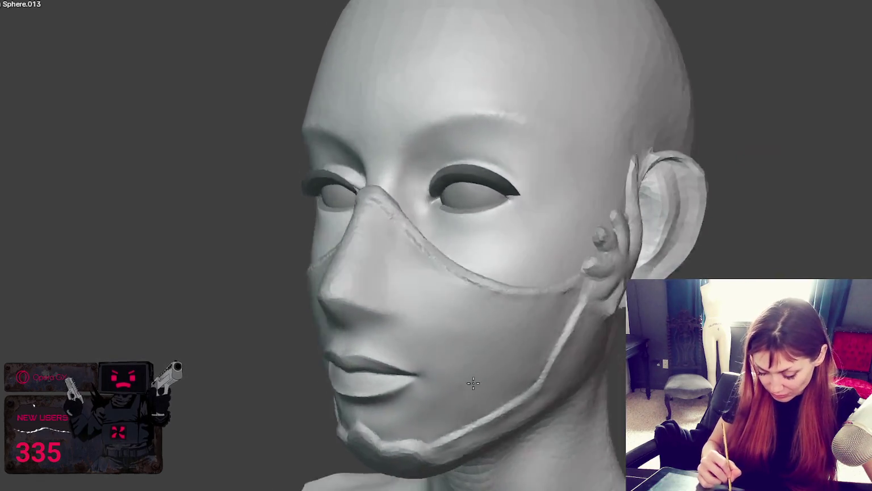
pyautogui.moveTo(406, 367); pyautogui.dragTo(453, 319, button='middle')
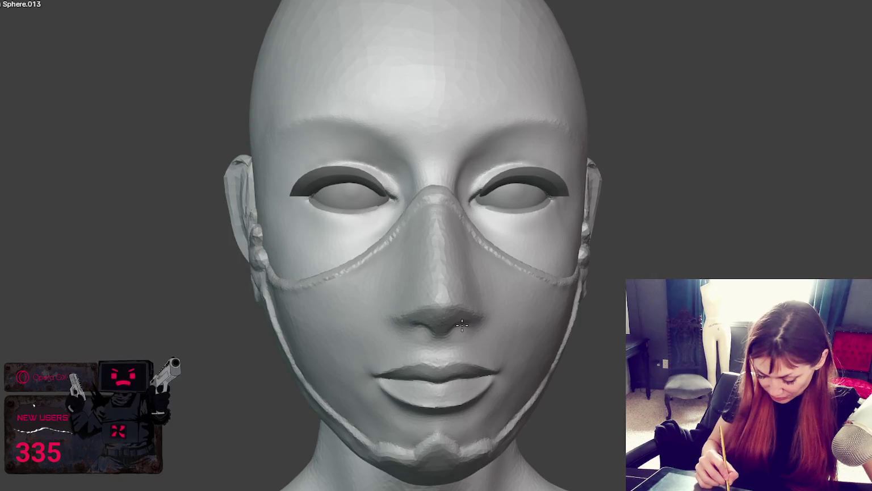
pyautogui.moveTo(456, 326); pyautogui.dragTo(448, 328, button='middle')
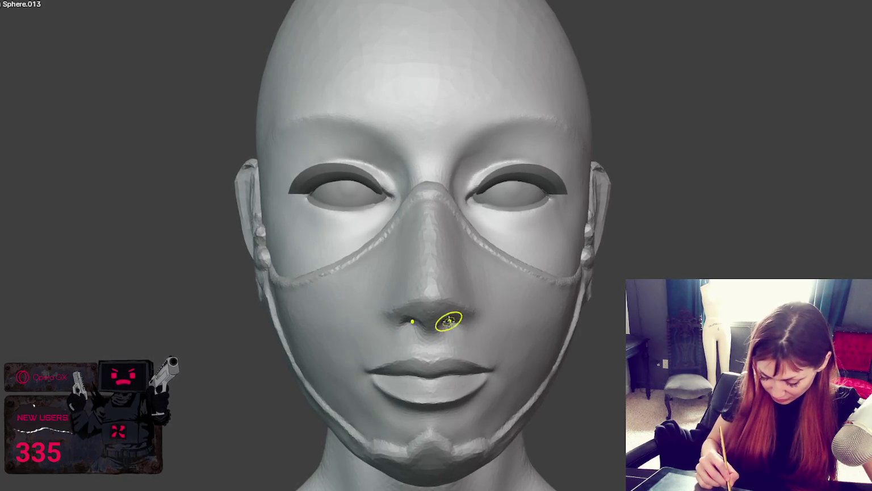
pyautogui.moveTo(464, 322); pyautogui.dragTo(513, 296, button='middle')
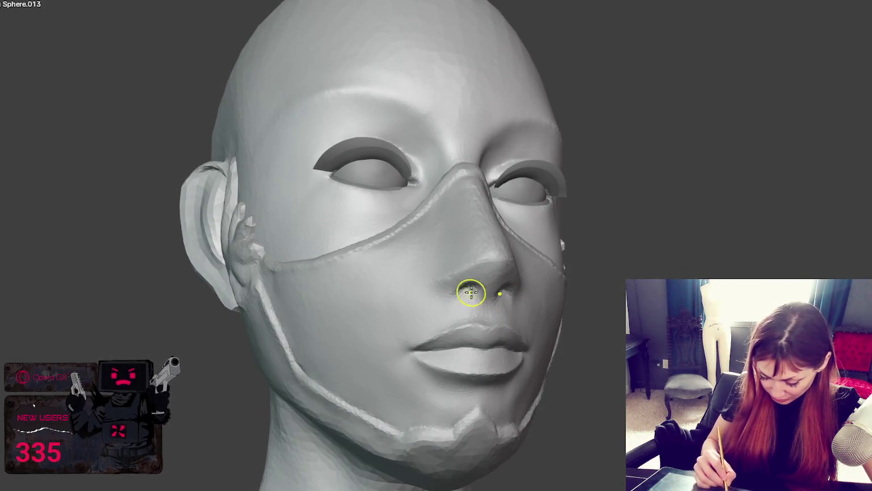
pyautogui.moveTo(516, 295)
pyautogui.mouseDown(button='middle')
pyautogui.moveTo(499, 299)
pyautogui.moveTo(496, 321)
pyautogui.mouseUp(button='middle')
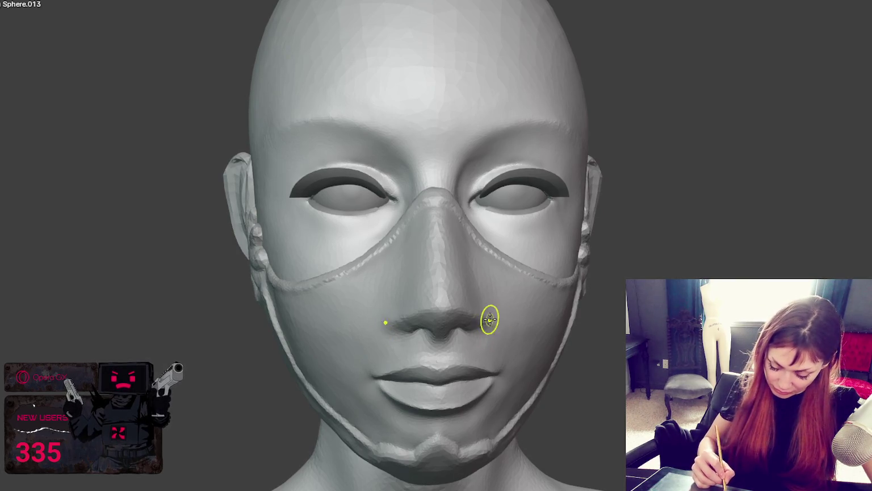
pyautogui.moveTo(504, 321); pyautogui.dragTo(526, 318, button='middle')
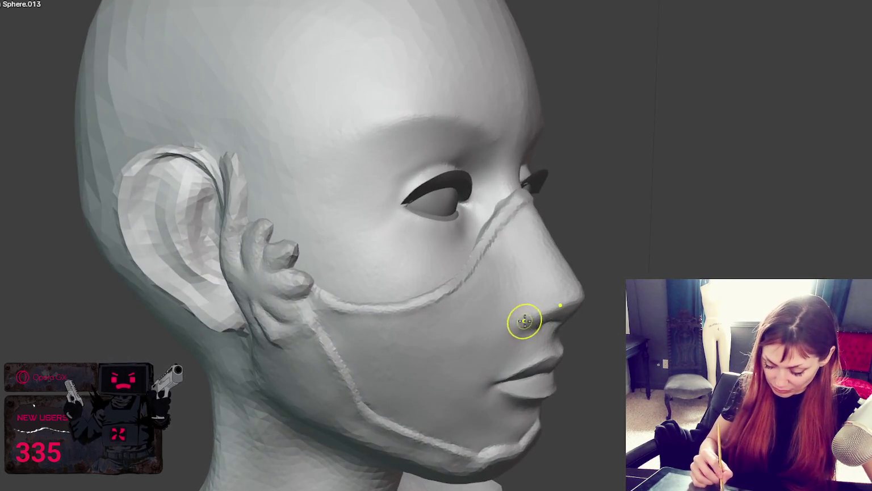
pyautogui.moveTo(454, 346); pyautogui.dragTo(435, 343, button='middle')
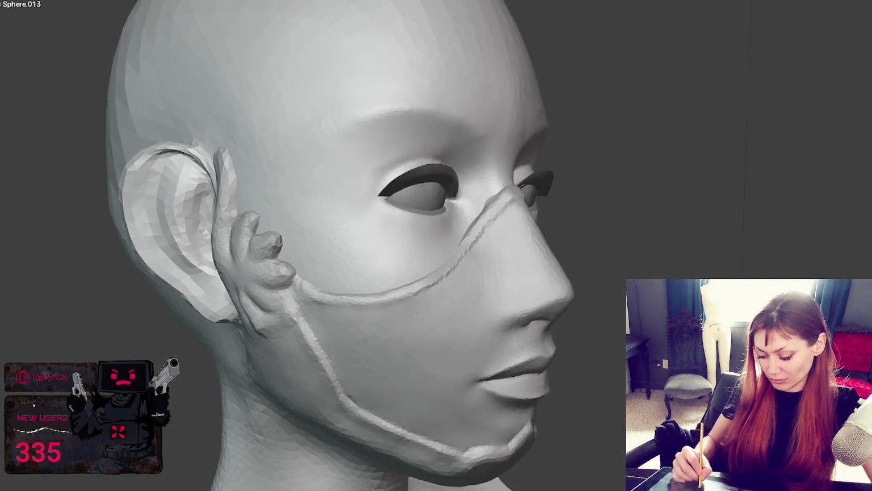
pyautogui.scroll(3, 525, 288)
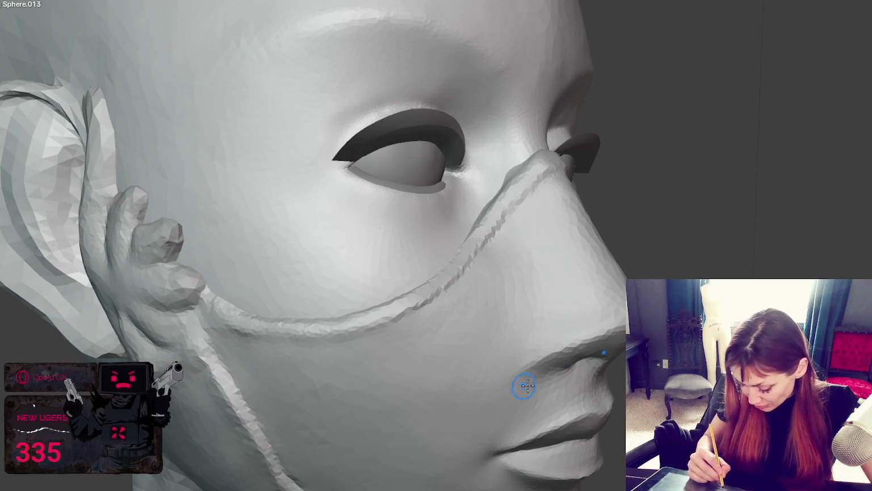
pyautogui.moveTo(522, 386); pyautogui.dragTo(589, 375, button='middle')
pyautogui.scroll(-2, 589, 375)
pyautogui.moveTo(609, 322); pyautogui.dragTo(521, 360, button='middle')
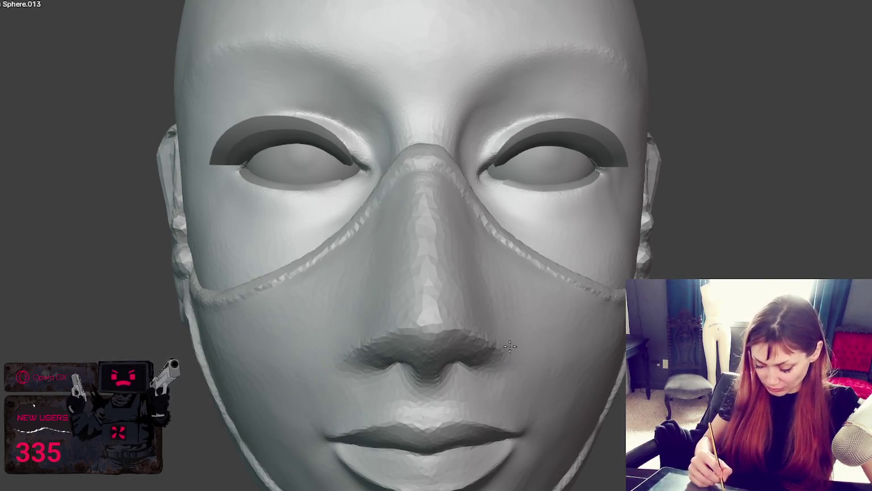
pyautogui.scroll(-5, 506, 360)
pyautogui.moveTo(506, 360)
pyautogui.mouseDown(button='middle')
pyautogui.moveTo(605, 191)
pyautogui.moveTo(516, 185)
pyautogui.moveTo(585, 191)
pyautogui.mouseUp(button='middle')
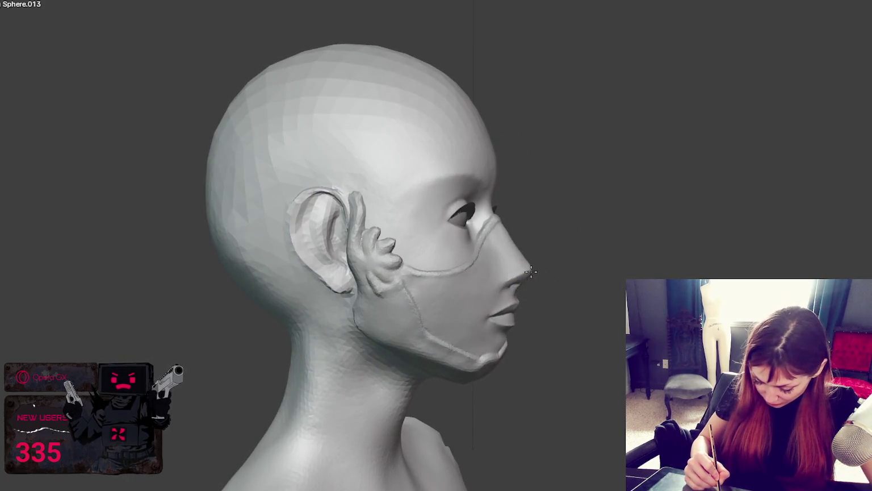
pyautogui.moveTo(600, 268)
pyautogui.mouseDown(button='middle')
pyautogui.moveTo(484, 281)
pyautogui.moveTo(615, 278)
pyautogui.moveTo(603, 273)
pyautogui.mouseUp(button='middle')
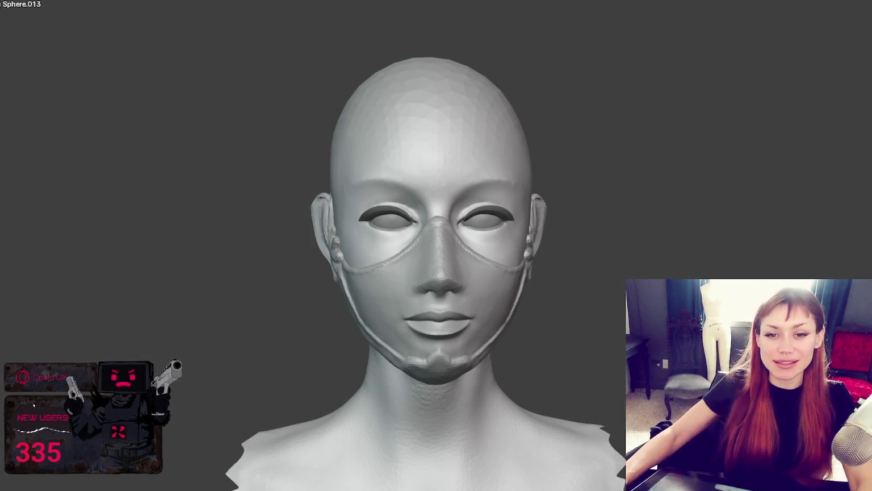
# Orbit around the masked head to view it fully, then open the Shift+A Add menu
pyautogui.moveTo(642, 220); pyautogui.dragTo(459, 134, button='middle')
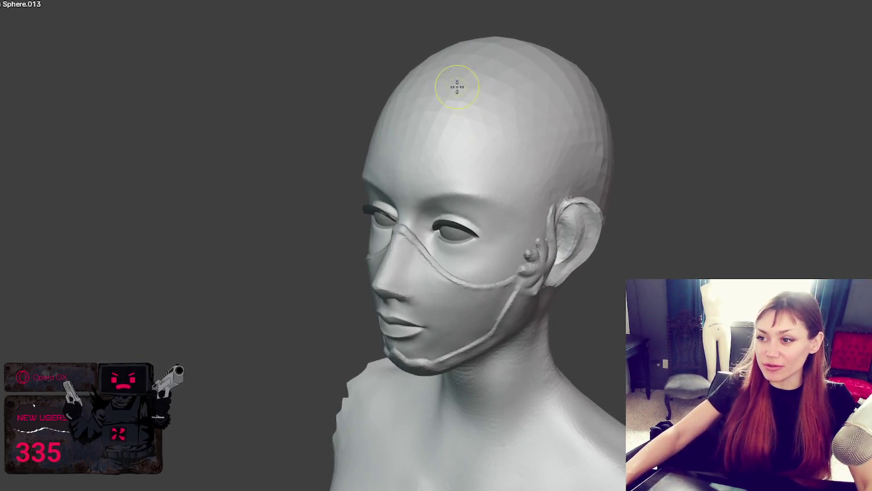
pyautogui.moveTo(594, 208); pyautogui.dragTo(568, 210, button='middle')
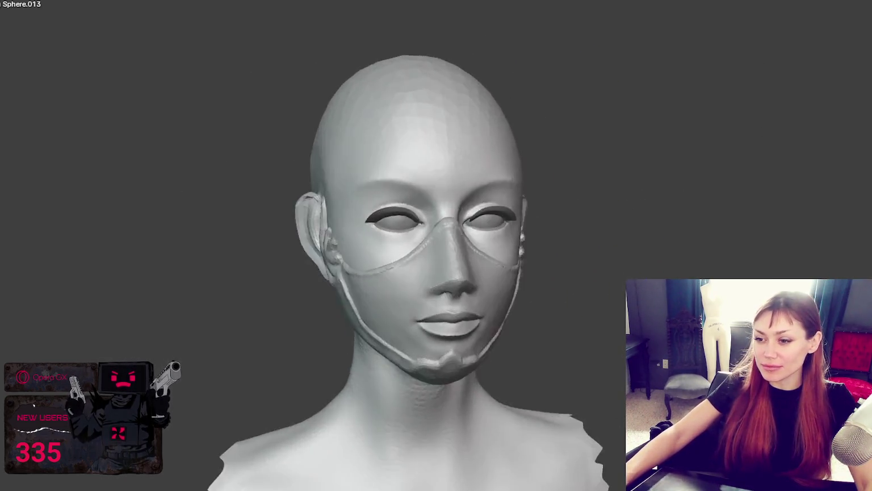
pyautogui.moveTo(610, 274); pyautogui.dragTo(582, 251, button='middle')
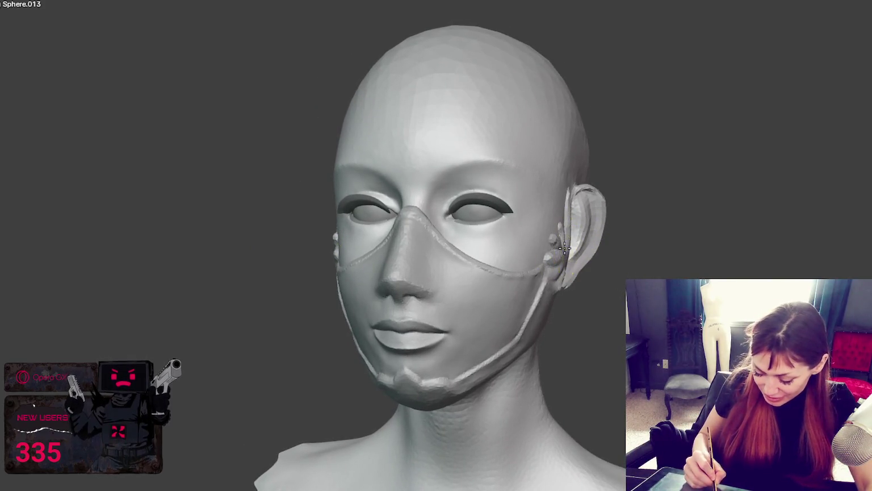
pyautogui.moveTo(564, 247)
pyautogui.mouseDown(button='middle')
pyautogui.moveTo(623, 240)
pyautogui.moveTo(559, 255)
pyautogui.mouseUp(button='middle')
pyautogui.moveTo(525, 249)
pyautogui.mouseDown(button='middle')
pyautogui.moveTo(638, 259)
pyautogui.moveTo(585, 248)
pyautogui.moveTo(629, 243)
pyautogui.moveTo(559, 263)
pyautogui.moveTo(558, 282)
pyautogui.moveTo(584, 260)
pyautogui.mouseUp(button='middle')
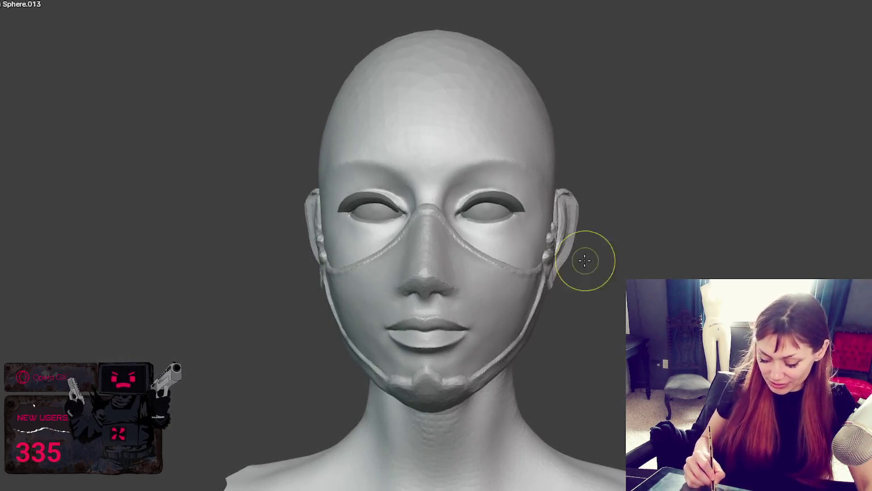
pyautogui.moveTo(545, 289)
pyautogui.mouseDown(button='middle')
pyautogui.moveTo(490, 316)
pyautogui.moveTo(573, 222)
pyautogui.moveTo(656, 226)
pyautogui.moveTo(693, 196)
pyautogui.mouseUp(button='middle')
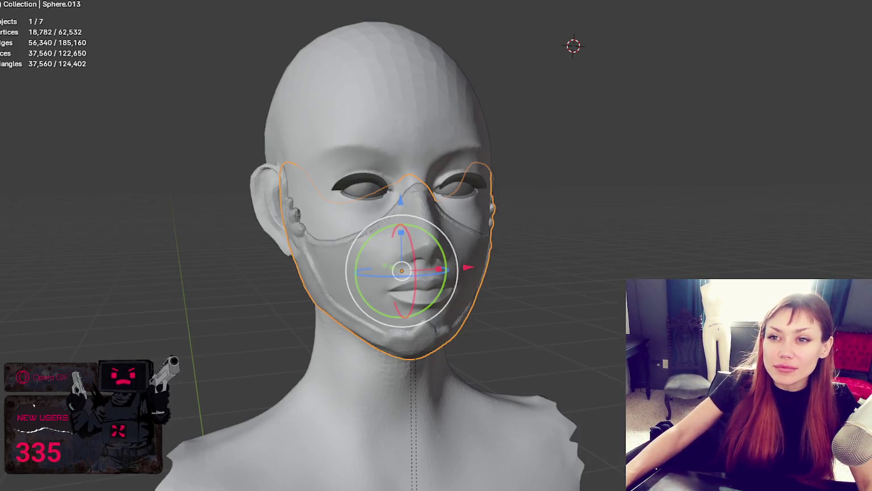
pyautogui.hotkey('shift', 'a')
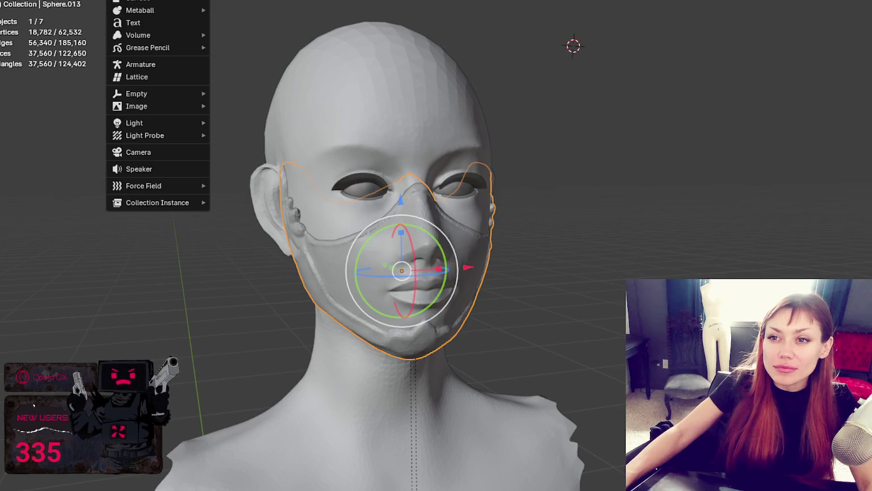
# Add a UV sphere to the scene in place of a mistakenly added icosphere
pyautogui.click(256, 22)
pyautogui.press('KP_Decimal')
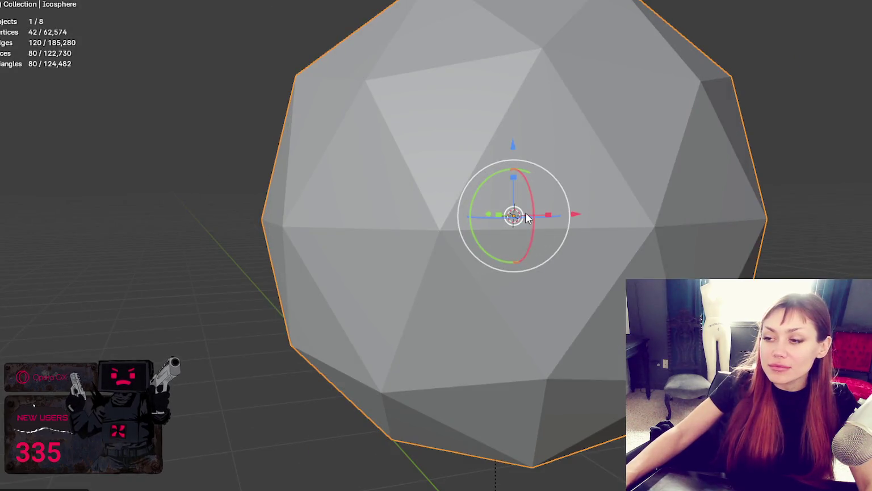
pyautogui.hotkey('ctrl', 'z')
pyautogui.hotkey('shift', 'a')
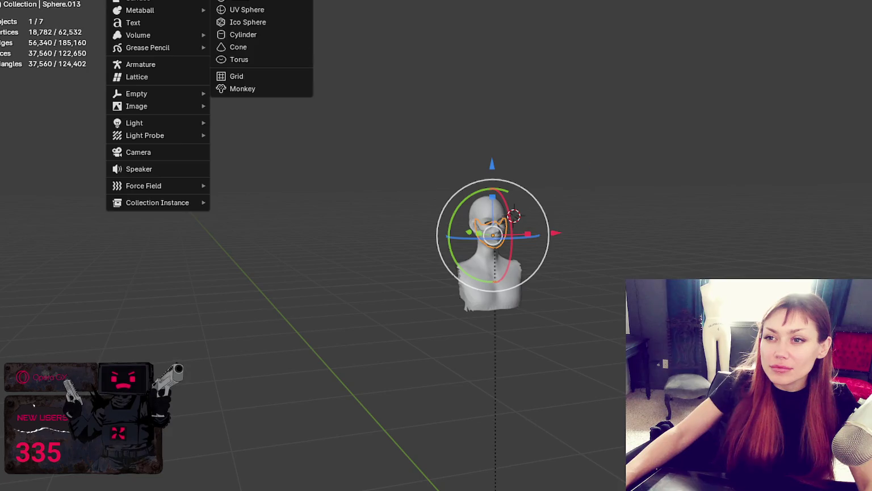
pyautogui.click(247, 9)
# Shrink the new sphere in several scale passes down to roughly cap size
pyautogui.press('s')
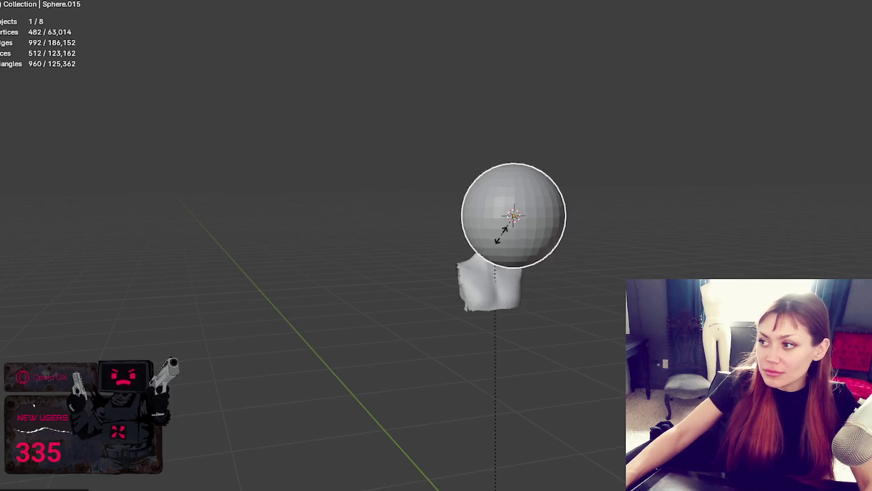
pyautogui.rightClick(617, 123)
pyautogui.scroll(2, 607, 181)
pyautogui.press('z')
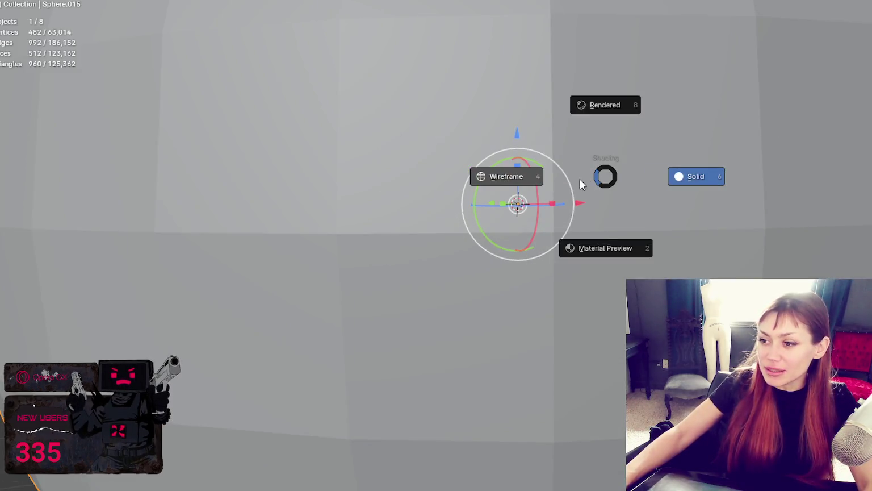
pyautogui.press('s')
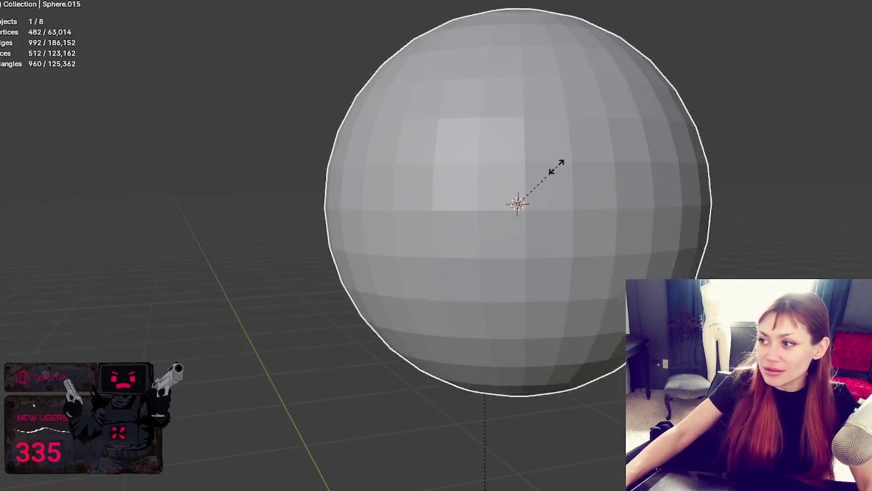
pyautogui.click(529, 159)
pyautogui.scroll(3, 575, 155)
pyautogui.press('s')
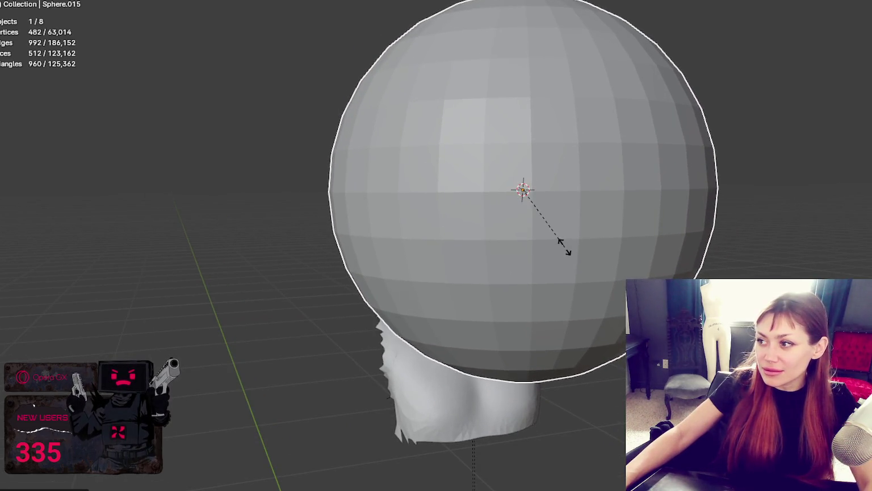
pyautogui.click(566, 244)
pyautogui.scroll(4, 669, 224)
pyautogui.press('s')
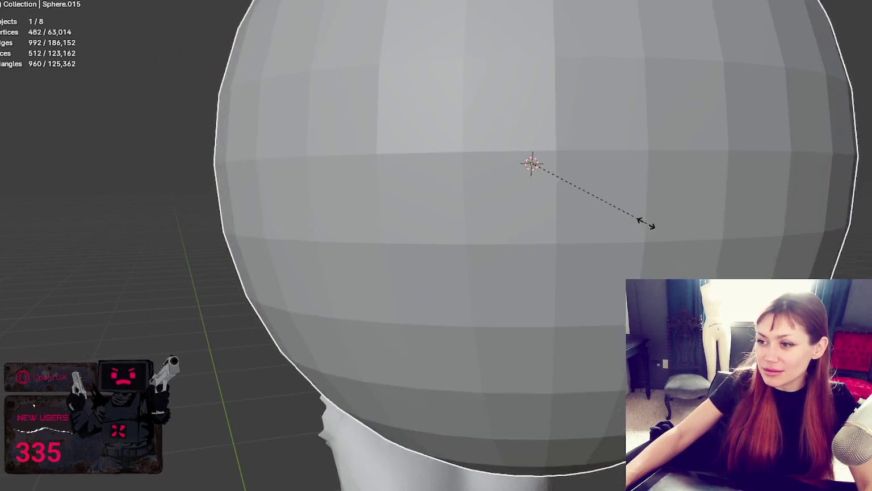
pyautogui.click(574, 176)
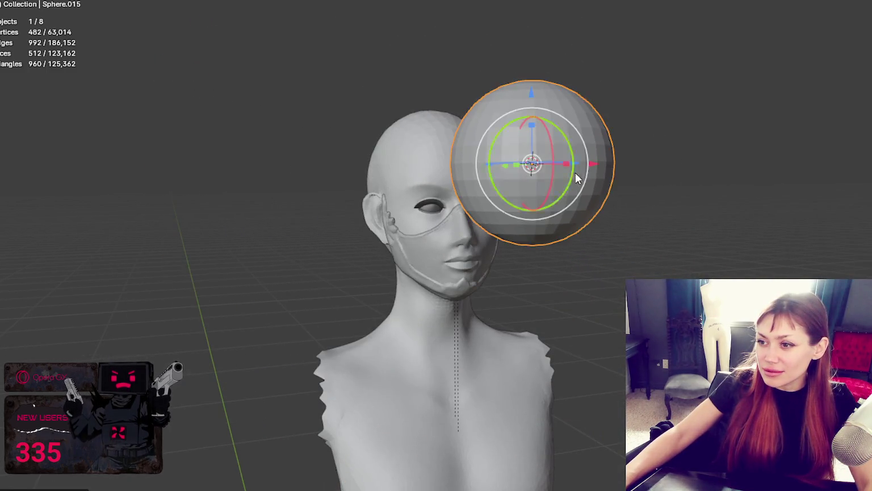
# Slide the sphere onto the head, centring it front-to-back and side-to-side
pyautogui.moveTo(578, 179); pyautogui.dragTo(663, 170, button='middle')
pyautogui.moveTo(629, 165); pyautogui.dragTo(351, 176)
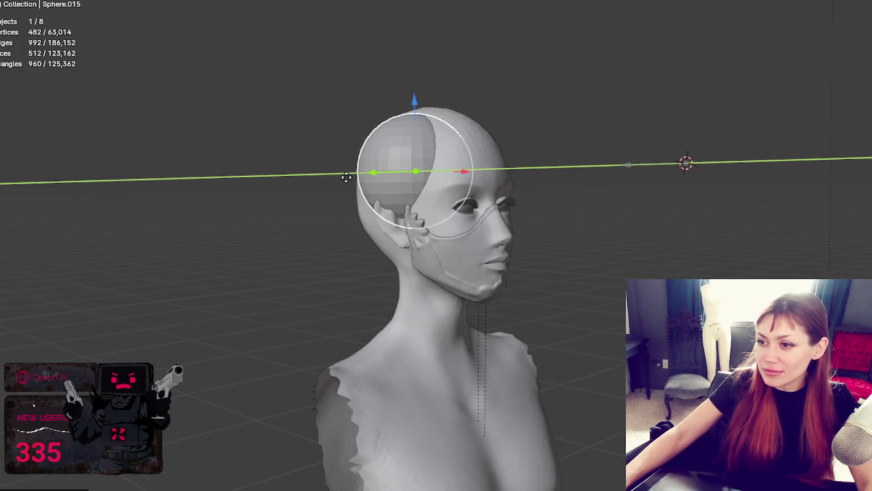
pyautogui.moveTo(351, 176); pyautogui.dragTo(380, 183, button='middle')
pyautogui.moveTo(488, 170); pyautogui.dragTo(518, 169)
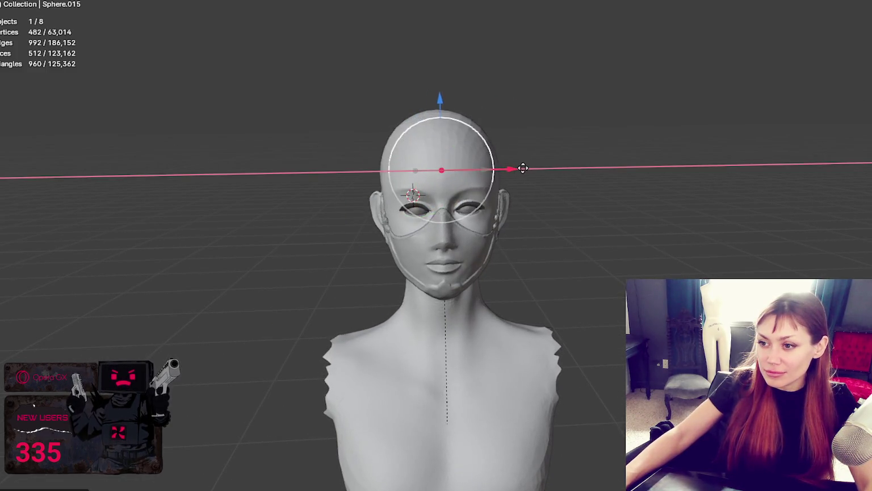
pyautogui.moveTo(535, 175); pyautogui.dragTo(437, 177, button='middle')
pyautogui.moveTo(437, 177); pyautogui.dragTo(470, 177)
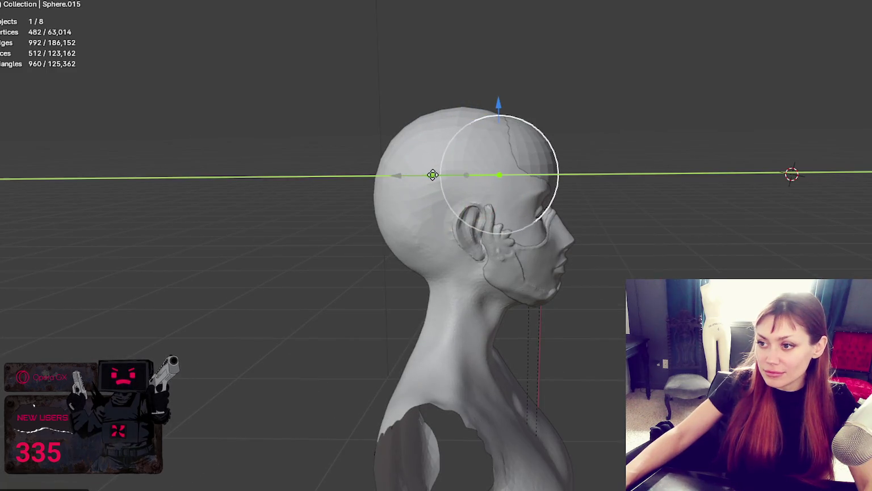
pyautogui.scroll(3, 695, 188)
pyautogui.scroll(2, 681, 188)
pyautogui.moveTo(718, 245)
pyautogui.mouseDown(button='middle')
pyautogui.moveTo(431, 278)
pyautogui.moveTo(476, 203)
pyautogui.moveTo(506, 186)
pyautogui.mouseUp(button='middle')
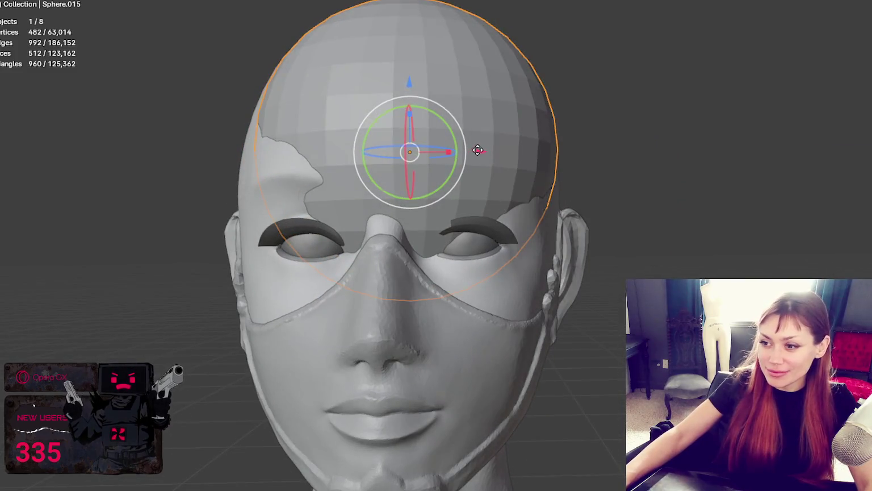
# Fine-tune the sphere over the crown with X, Y and Z constrained moves, then enter Sculpt Mode
pyautogui.press('g')
pyautogui.press('x')
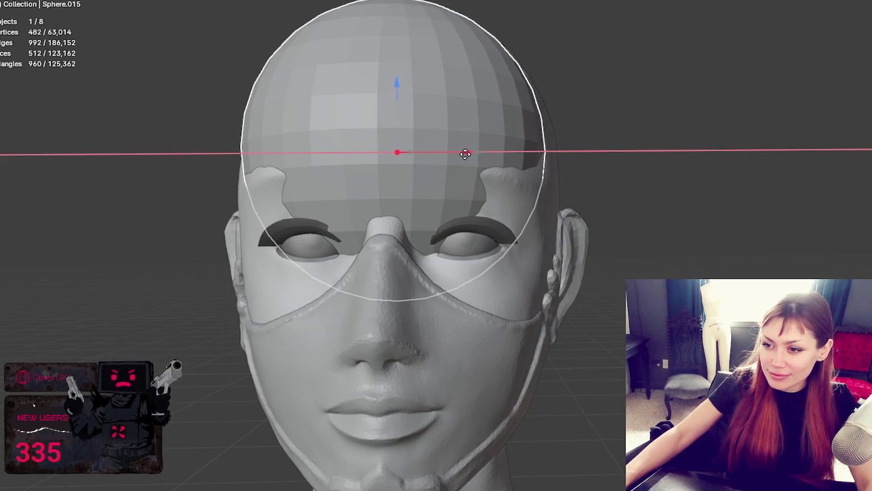
pyautogui.click(466, 153)
pyautogui.moveTo(467, 155)
pyautogui.mouseDown(button='middle')
pyautogui.moveTo(594, 165)
pyautogui.moveTo(504, 139)
pyautogui.mouseUp(button='middle')
pyautogui.press('g')
pyautogui.press('y')
pyautogui.click(468, 152)
pyautogui.press('g')
pyautogui.press('z')
pyautogui.click(530, 58)
pyautogui.scroll(-4, 568, 68)
pyautogui.moveTo(583, 73); pyautogui.dragTo(481, 77, button='middle')
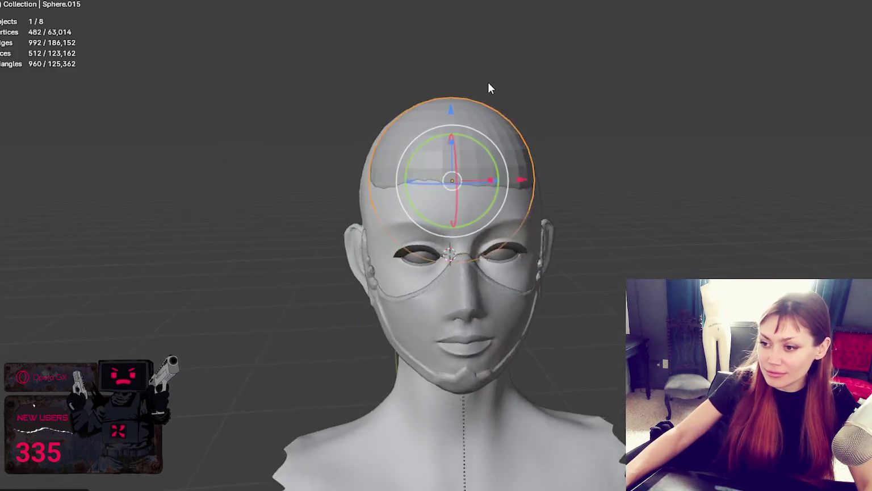
pyautogui.hotkey('ctrl', 'pagedown')
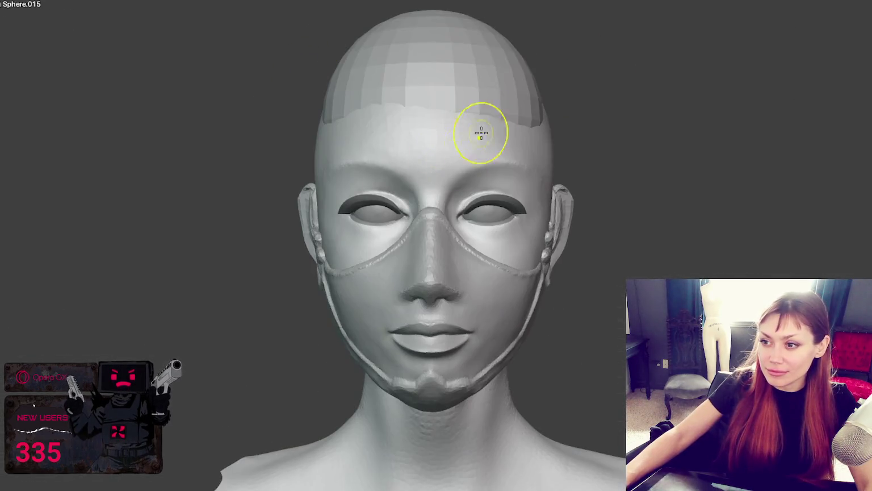
# Resize the brush and mask the cap area over the crown, front and side of the head
pyautogui.press('f')
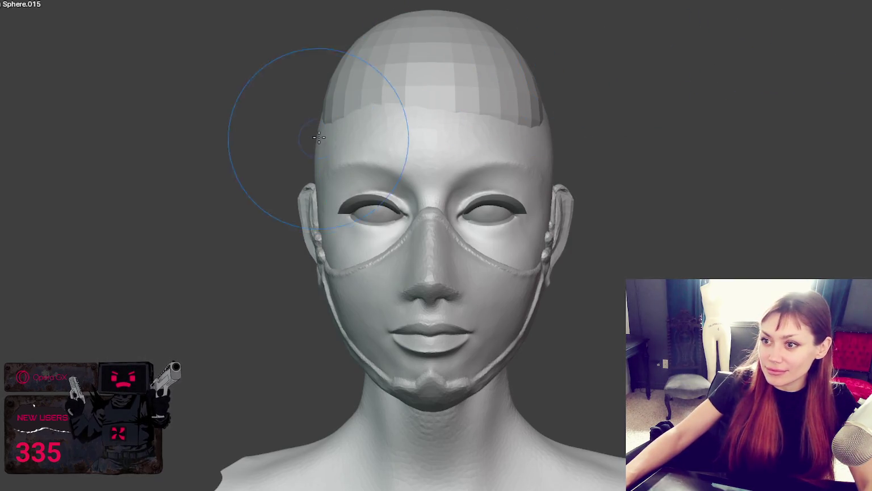
pyautogui.moveTo(413, 22); pyautogui.dragTo(463, 165, button='middle')
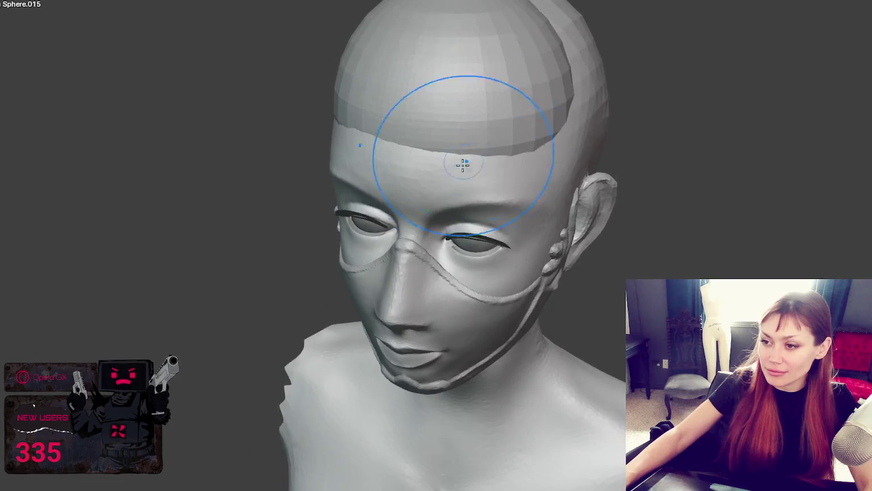
pyautogui.press('f')
pyautogui.click(481, 122)
pyautogui.moveTo(481, 123)
pyautogui.mouseDown(button='middle')
pyautogui.moveTo(479, 106)
pyautogui.moveTo(428, 39)
pyautogui.mouseUp(button='middle')
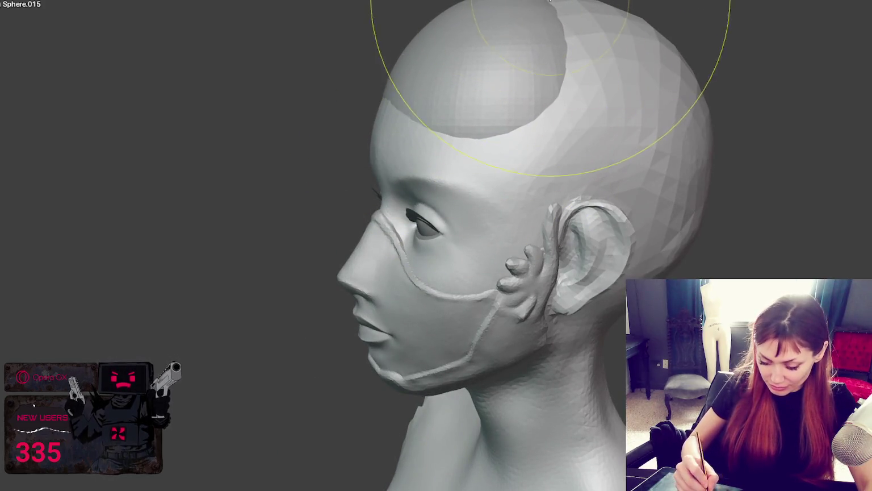
pyautogui.moveTo(550, 1); pyautogui.dragTo(554, 0)
pyautogui.moveTo(459, 33); pyautogui.dragTo(364, 146)
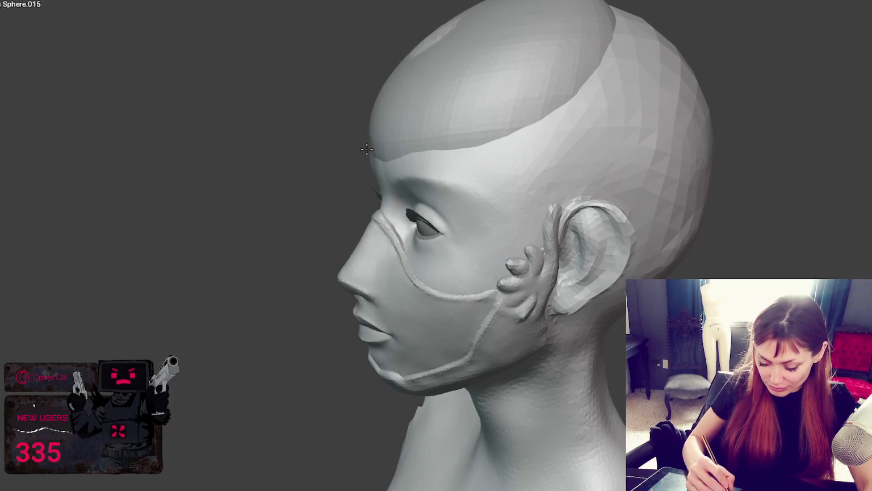
pyautogui.moveTo(440, 97); pyautogui.dragTo(434, 20)
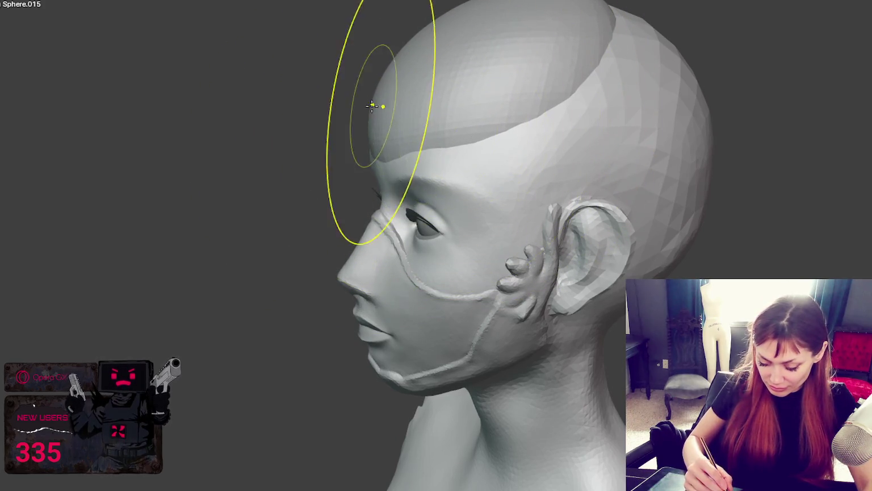
pyautogui.moveTo(390, 90)
pyautogui.mouseDown()
pyautogui.moveTo(567, 95)
pyautogui.moveTo(615, 152)
pyautogui.mouseUp()
# Undo an unwanted bulge around the top and sculpt the cap's side above the ear
pyautogui.moveTo(615, 151)
pyautogui.mouseDown(button='middle')
pyautogui.moveTo(730, 158)
pyautogui.moveTo(662, 152)
pyautogui.mouseUp(button='middle')
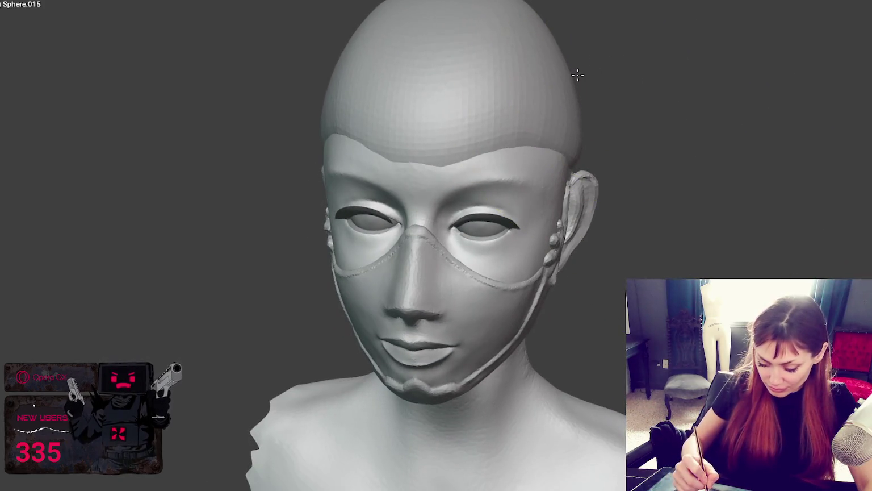
pyautogui.moveTo(586, 72); pyautogui.dragTo(574, 105, button='middle')
pyautogui.moveTo(545, 136); pyautogui.dragTo(674, 142, button='middle')
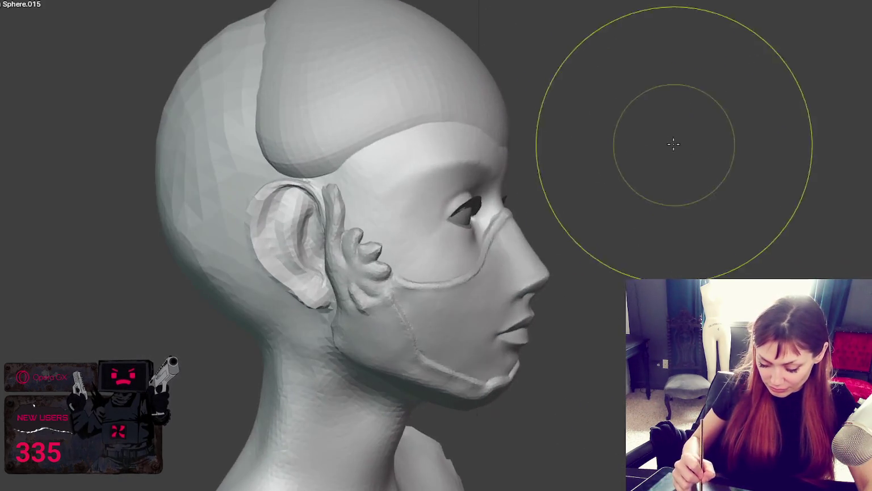
pyautogui.moveTo(467, 109)
pyautogui.mouseDown(button='middle')
pyautogui.moveTo(479, 141)
pyautogui.moveTo(461, 88)
pyautogui.mouseUp(button='middle')
pyautogui.moveTo(555, 121)
pyautogui.mouseDown(button='middle')
pyautogui.moveTo(512, 137)
pyautogui.moveTo(590, 33)
pyautogui.mouseUp(button='middle')
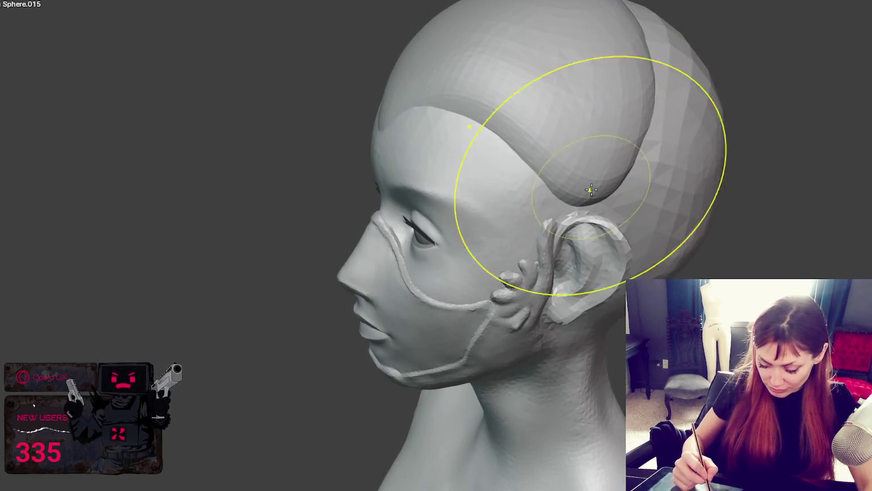
pyautogui.moveTo(588, 199)
pyautogui.mouseDown(button='middle')
pyautogui.moveTo(620, 150)
pyautogui.moveTo(594, 199)
pyautogui.mouseUp(button='middle')
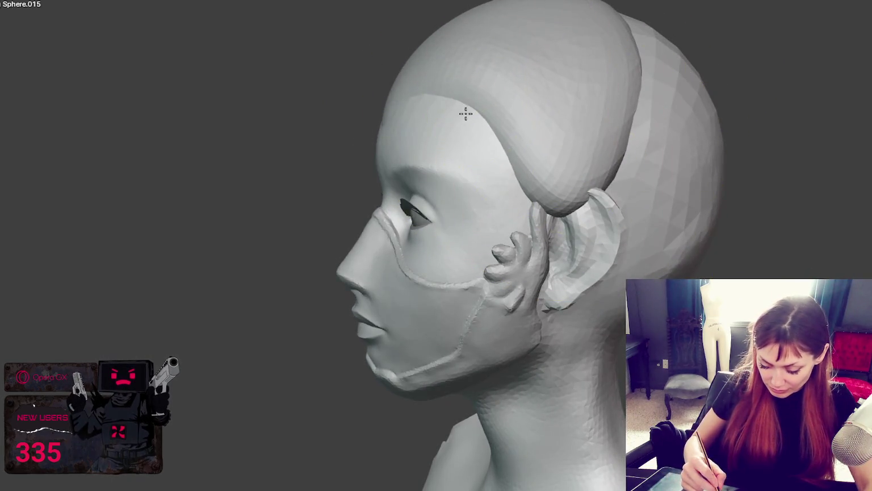
pyautogui.moveTo(516, 121); pyautogui.dragTo(665, 134, button='middle')
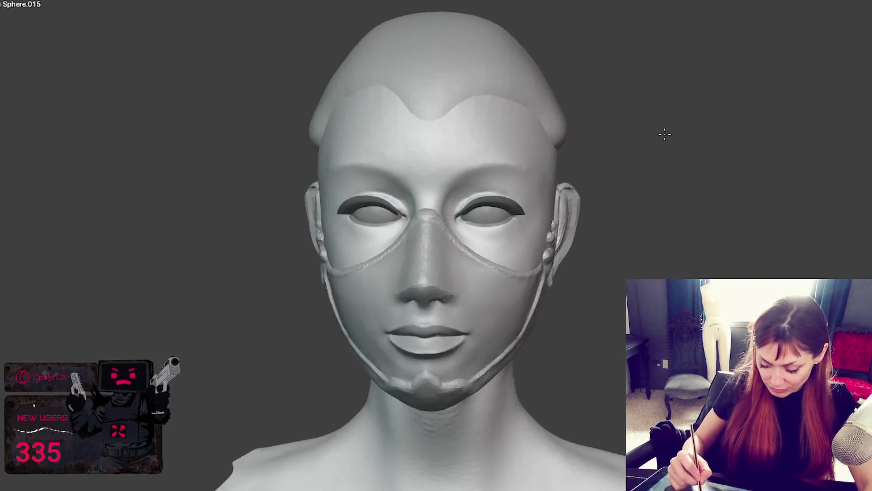
pyautogui.hotkey('ctrl', 'z')
pyautogui.moveTo(521, 130)
pyautogui.mouseDown(button='middle')
pyautogui.moveTo(654, 136)
pyautogui.moveTo(545, 113)
pyautogui.moveTo(431, 129)
pyautogui.moveTo(504, 91)
pyautogui.moveTo(680, 68)
pyautogui.moveTo(615, 100)
pyautogui.moveTo(606, 178)
pyautogui.mouseUp(button='middle')
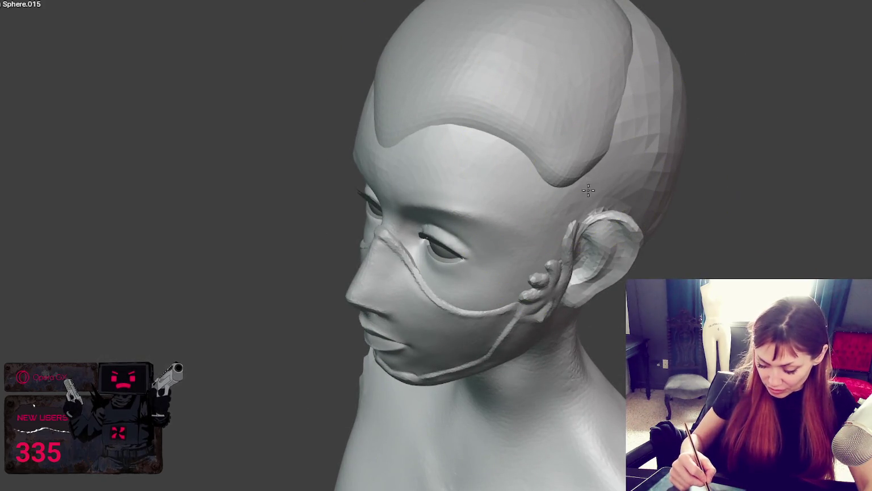
pyautogui.moveTo(604, 214); pyautogui.dragTo(557, 164, button='middle')
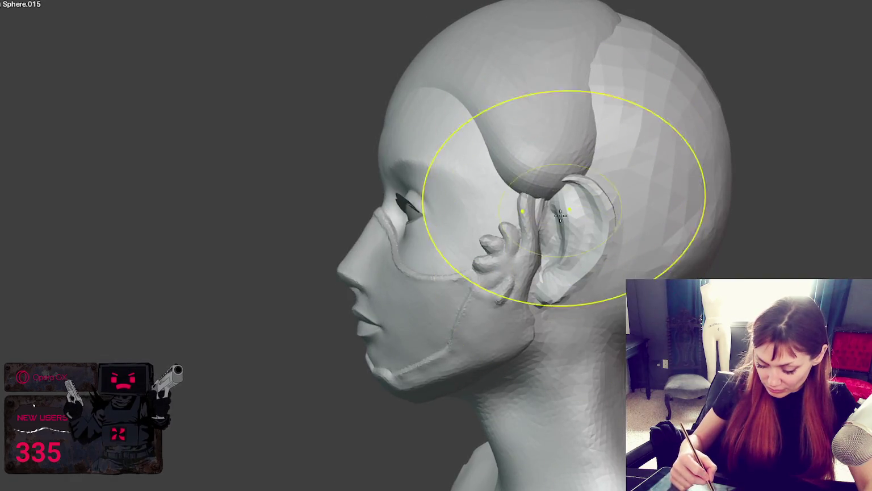
pyautogui.moveTo(552, 149); pyautogui.dragTo(553, 130)
# Pull the hairline's centre point down onto the forehead between the eyes
pyautogui.moveTo(567, 156); pyautogui.dragTo(695, 202, button='middle')
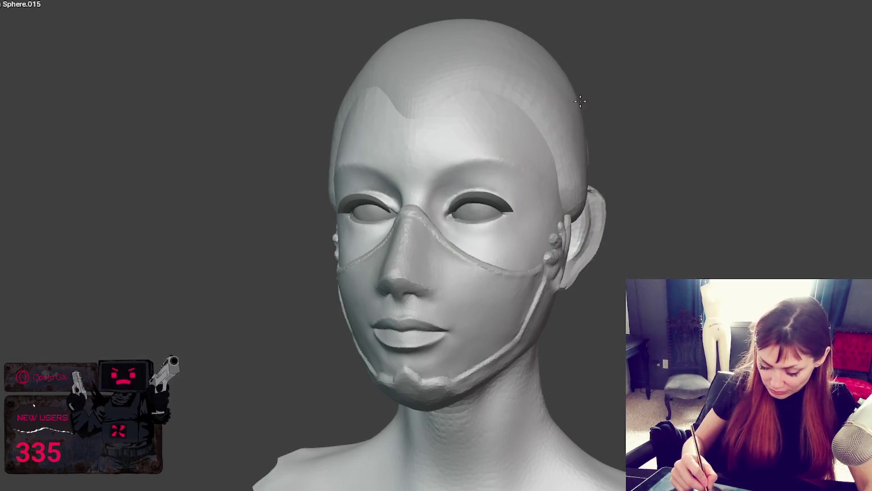
pyautogui.moveTo(590, 102); pyautogui.dragTo(641, 107, button='middle')
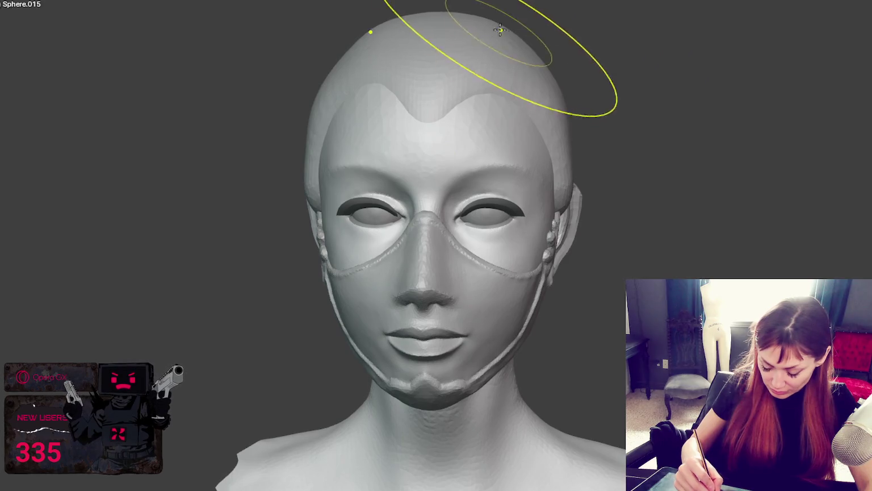
pyautogui.moveTo(526, 33)
pyautogui.mouseDown(button='middle')
pyautogui.moveTo(544, 100)
pyautogui.moveTo(537, 171)
pyautogui.moveTo(550, 204)
pyautogui.moveTo(623, 240)
pyautogui.mouseUp(button='middle')
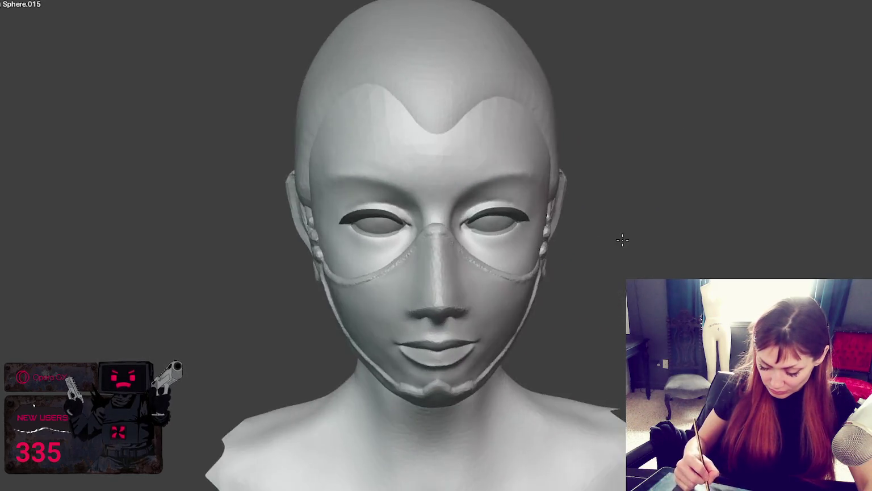
pyautogui.moveTo(444, 125); pyautogui.dragTo(438, 202)
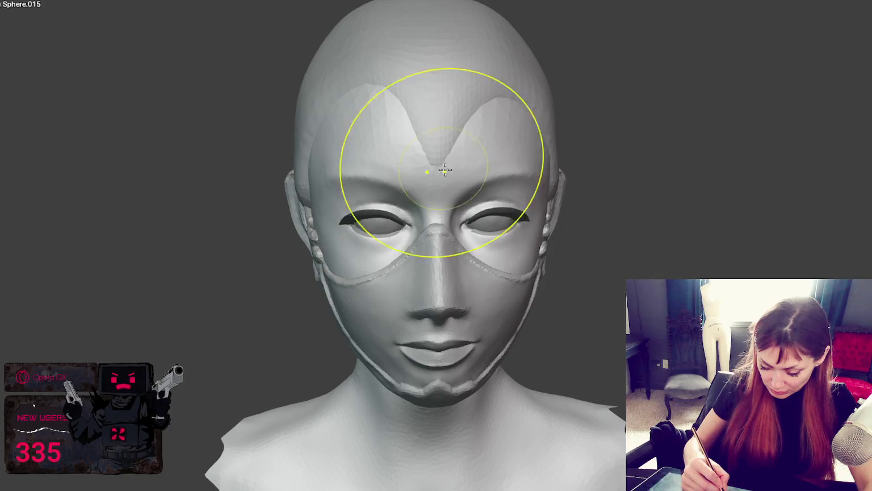
# Smooth the surface of the wavy forehead hairline
pyautogui.moveTo(446, 169); pyautogui.dragTo(522, 189, button='middle')
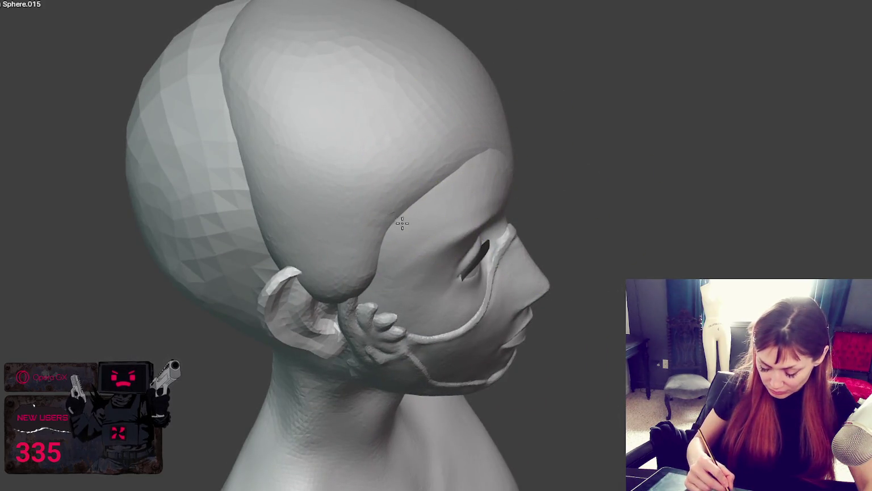
pyautogui.moveTo(402, 223); pyautogui.dragTo(496, 185, button='middle')
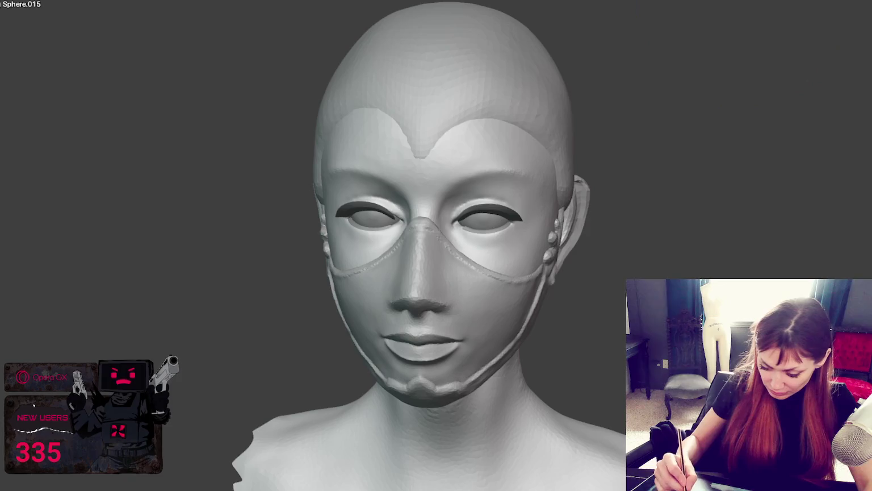
pyautogui.moveTo(318, 128); pyautogui.dragTo(363, 124, button='middle')
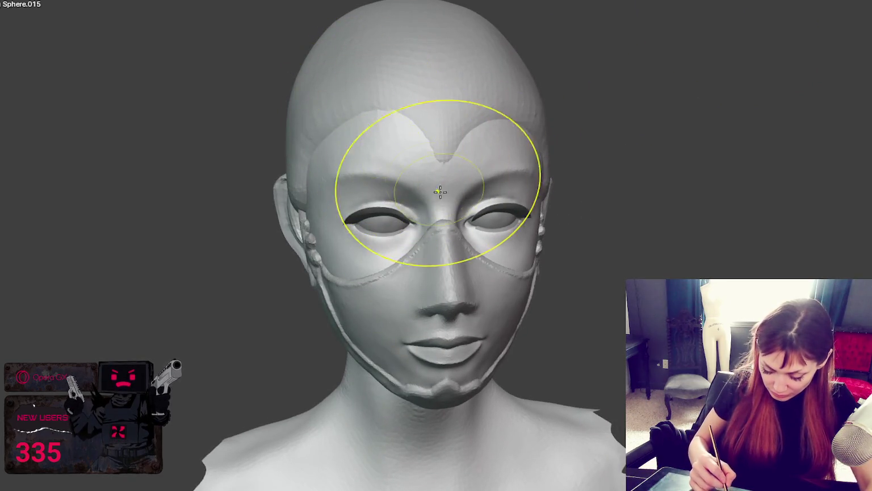
pyautogui.moveTo(445, 192); pyautogui.dragTo(378, 199, button='middle')
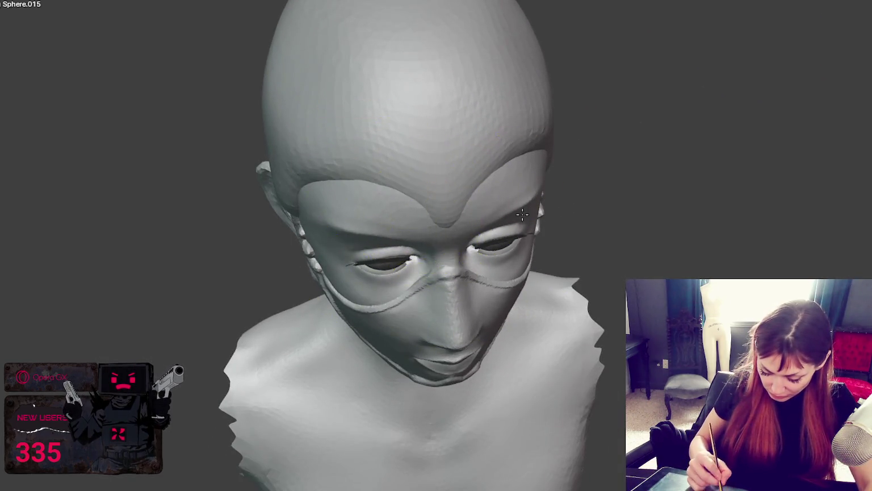
pyautogui.moveTo(523, 214); pyautogui.dragTo(507, 162, button='middle')
pyautogui.moveTo(664, 96)
pyautogui.mouseDown(button='middle')
pyautogui.moveTo(647, 109)
pyautogui.moveTo(682, 68)
pyautogui.mouseUp(button='middle')
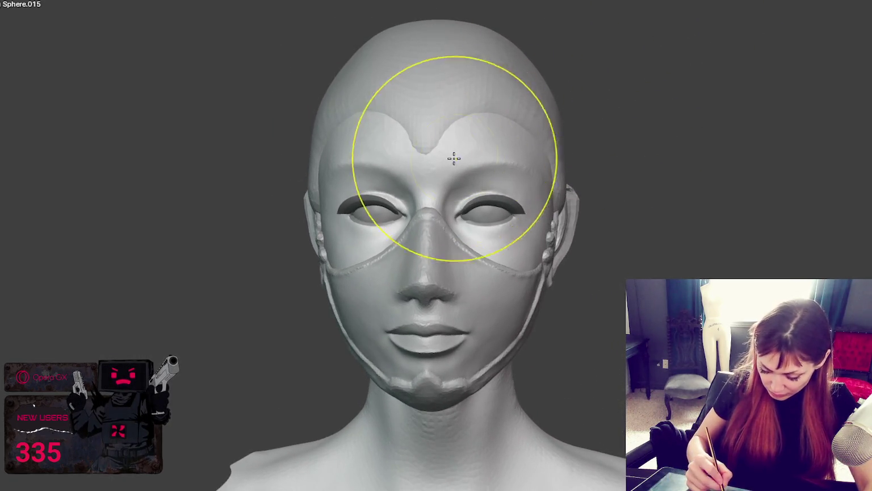
pyautogui.moveTo(452, 151); pyautogui.dragTo(428, 147, button='middle')
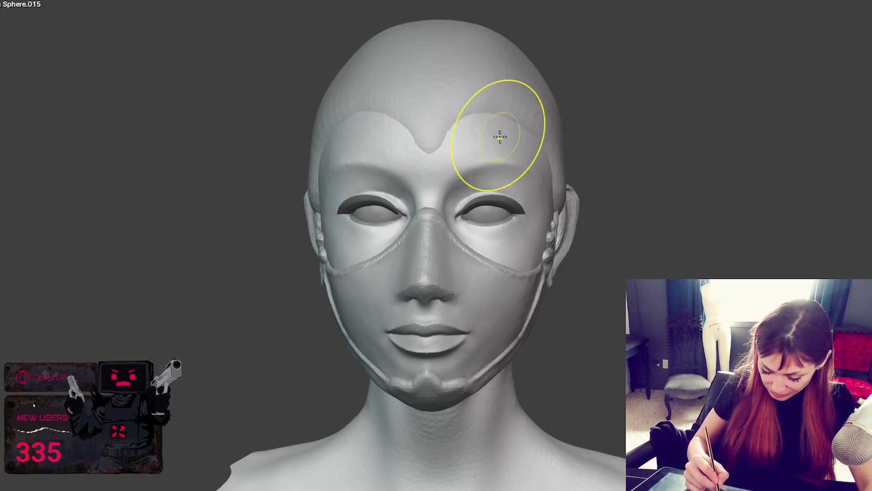
pyautogui.moveTo(500, 137); pyautogui.dragTo(463, 128, button='middle')
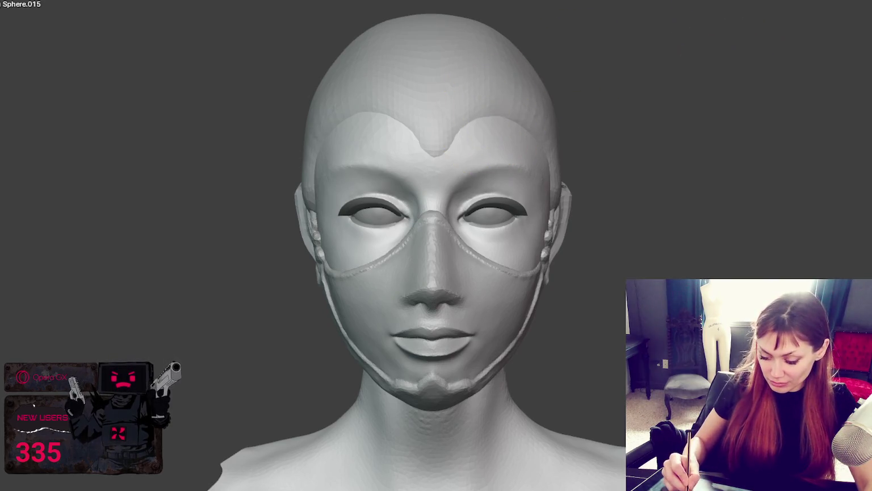
pyautogui.moveTo(530, 163)
pyautogui.mouseDown(button='middle')
pyautogui.moveTo(445, 179)
pyautogui.moveTo(437, 167)
pyautogui.mouseUp(button='middle')
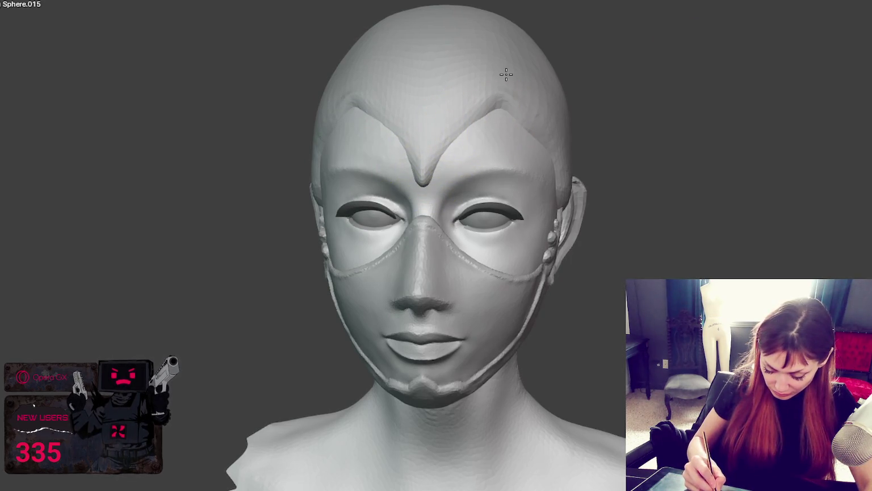
pyautogui.moveTo(590, 101); pyautogui.dragTo(479, 127, button='middle')
pyautogui.moveTo(487, 110)
pyautogui.mouseDown()
pyautogui.moveTo(522, 113)
pyautogui.moveTo(495, 110)
pyautogui.mouseUp()
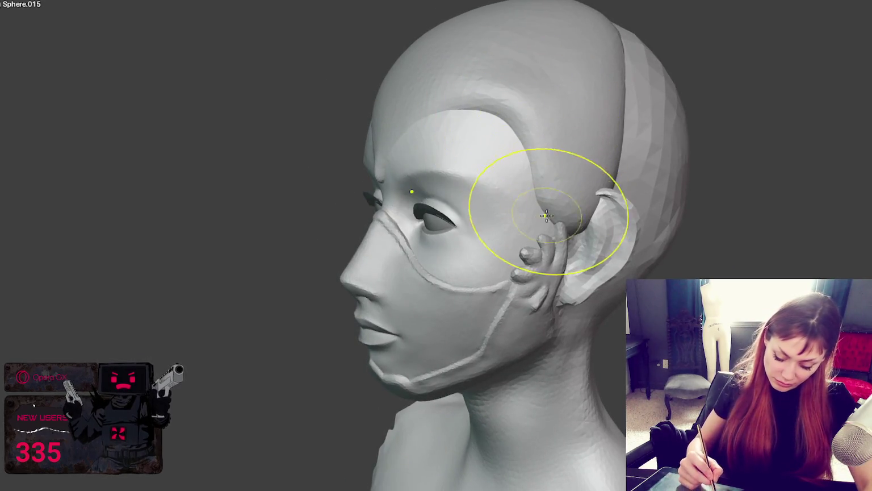
# Pull the side strand's tip down past the ear
pyautogui.moveTo(547, 195); pyautogui.dragTo(662, 189, button='middle')
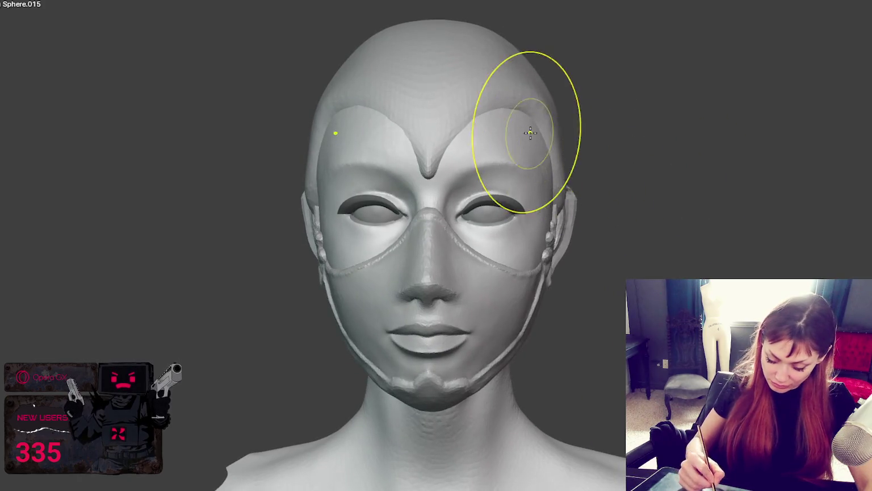
pyautogui.moveTo(584, 128)
pyautogui.mouseDown(button='middle')
pyautogui.moveTo(491, 134)
pyautogui.moveTo(511, 176)
pyautogui.moveTo(672, 182)
pyautogui.moveTo(502, 194)
pyautogui.mouseUp(button='middle')
pyautogui.moveTo(562, 261); pyautogui.dragTo(562, 306)
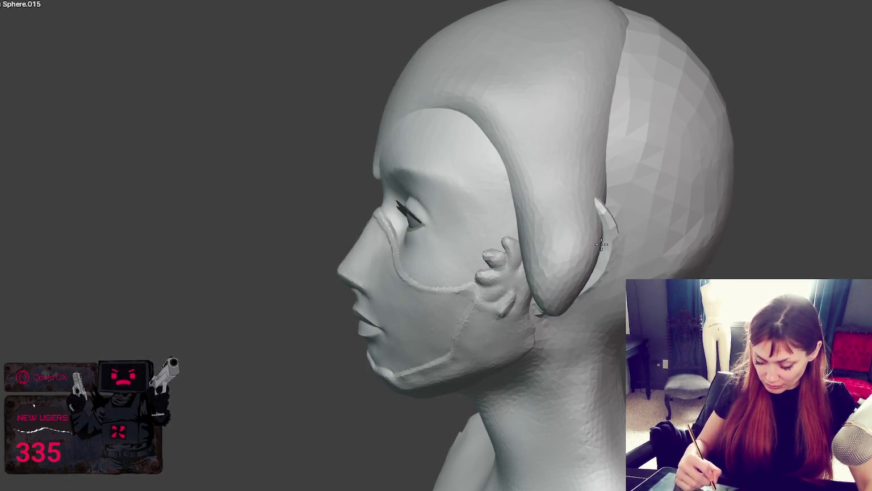
# Drag both side buns lower, then pull them inward and narrower against the head
pyautogui.moveTo(594, 257); pyautogui.dragTo(763, 218, button='middle')
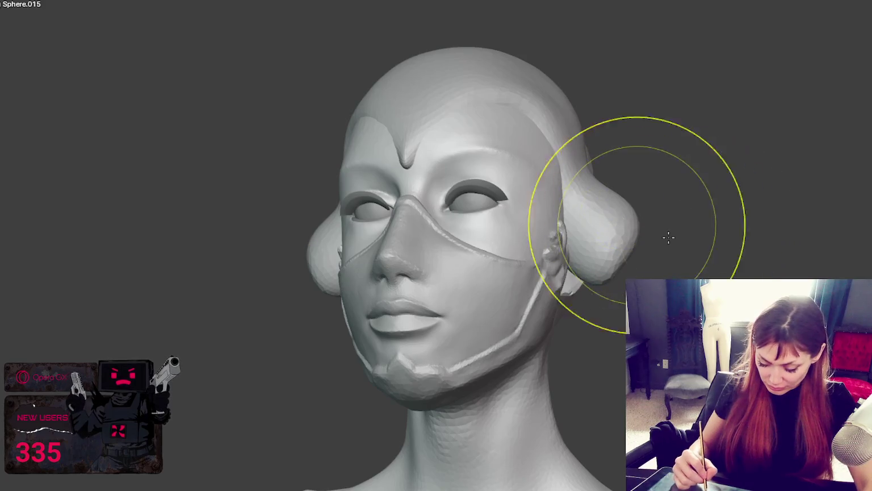
pyautogui.moveTo(681, 261)
pyautogui.mouseDown(button='middle')
pyautogui.moveTo(645, 263)
pyautogui.moveTo(679, 237)
pyautogui.mouseUp(button='middle')
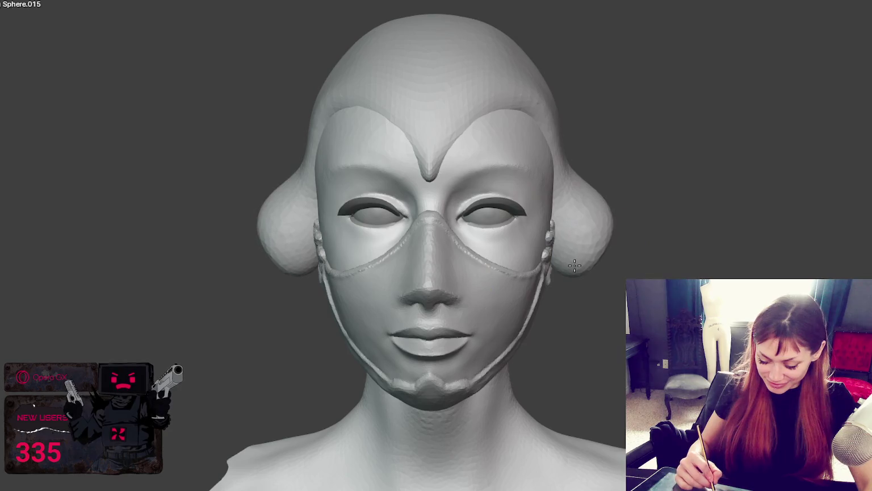
pyautogui.moveTo(613, 245); pyautogui.dragTo(624, 258, button='middle')
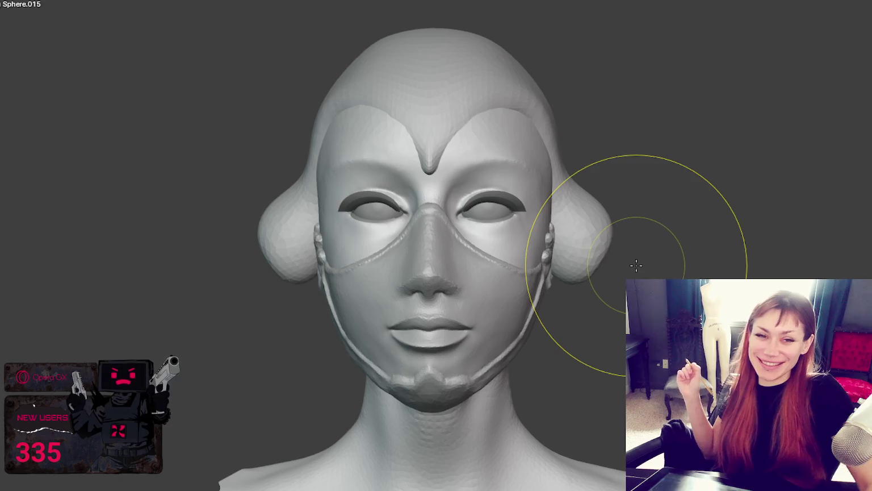
pyautogui.moveTo(636, 265); pyautogui.dragTo(548, 291)
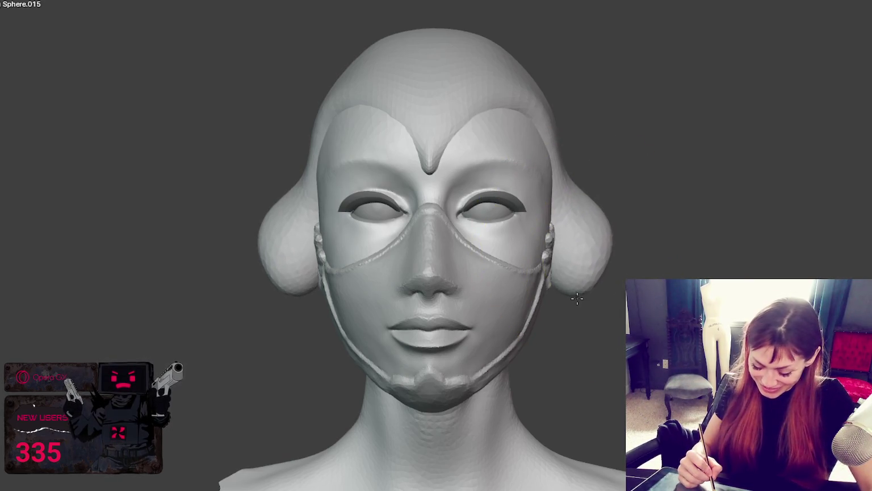
pyautogui.moveTo(590, 254); pyautogui.dragTo(548, 279)
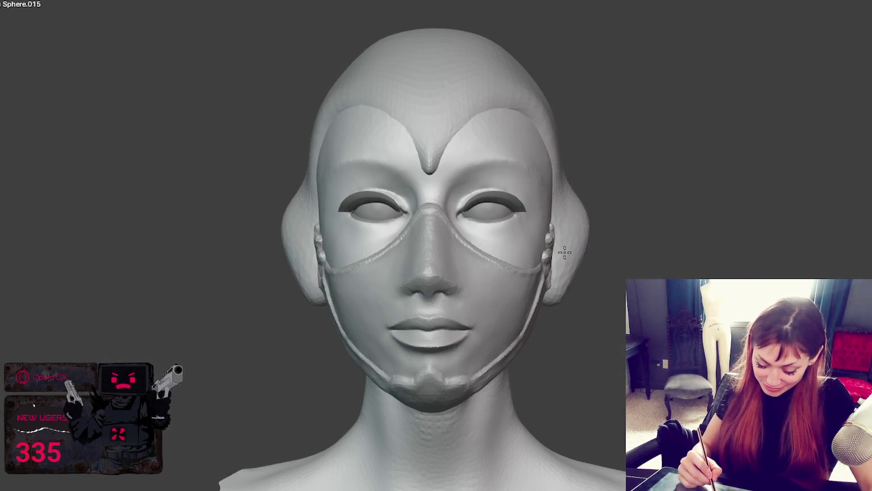
pyautogui.moveTo(584, 253); pyautogui.dragTo(539, 264)
# Stretch the buns' lower parts toward the neck and refine the cap edge beside the ear
pyautogui.moveTo(559, 294)
pyautogui.mouseDown(button='middle')
pyautogui.moveTo(558, 305)
pyautogui.moveTo(512, 264)
pyautogui.mouseUp(button='middle')
pyautogui.moveTo(638, 216); pyautogui.dragTo(548, 309)
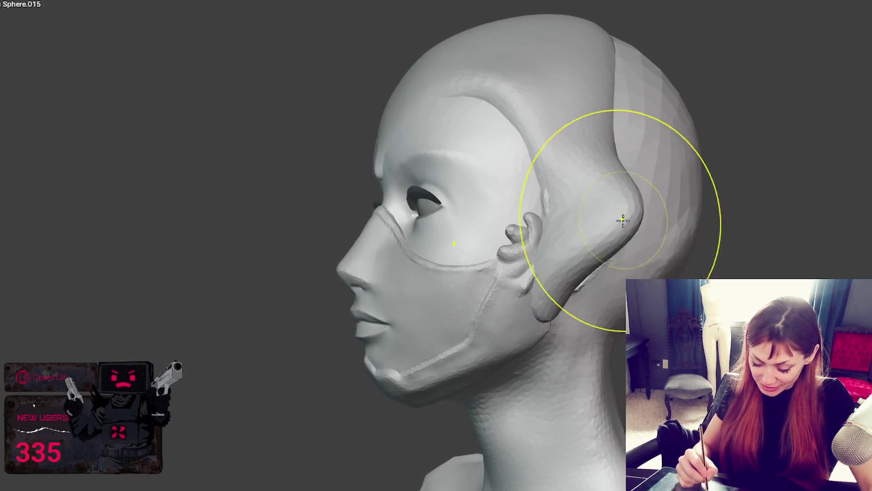
pyautogui.moveTo(547, 309); pyautogui.dragTo(515, 267, button='middle')
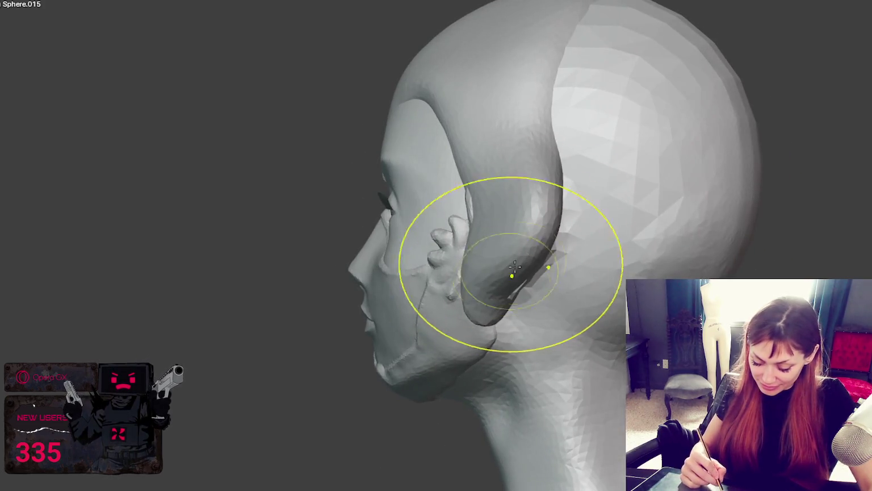
pyautogui.moveTo(551, 222); pyautogui.dragTo(623, 285, button='middle')
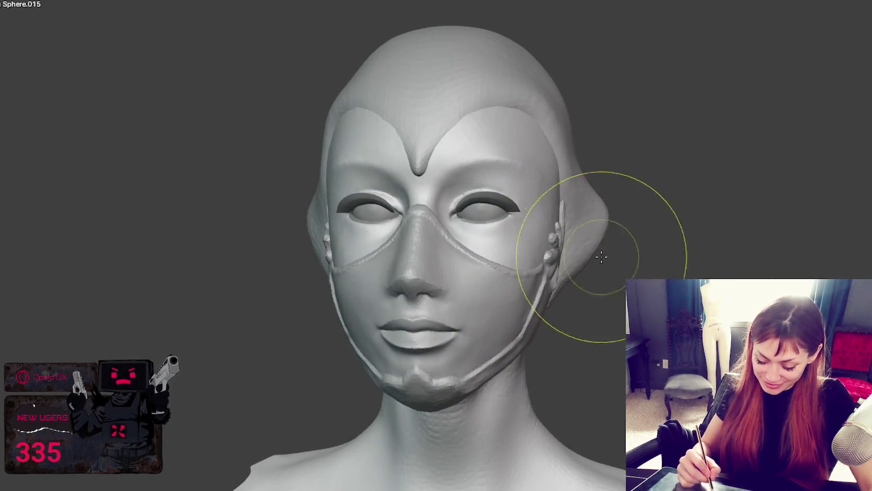
pyautogui.moveTo(602, 256); pyautogui.dragTo(576, 212, button='middle')
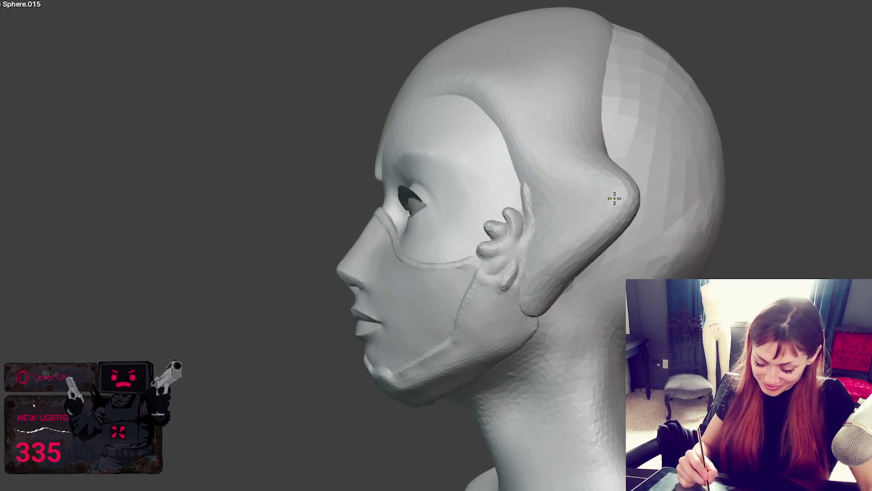
pyautogui.moveTo(536, 297); pyautogui.dragTo(659, 297, button='middle')
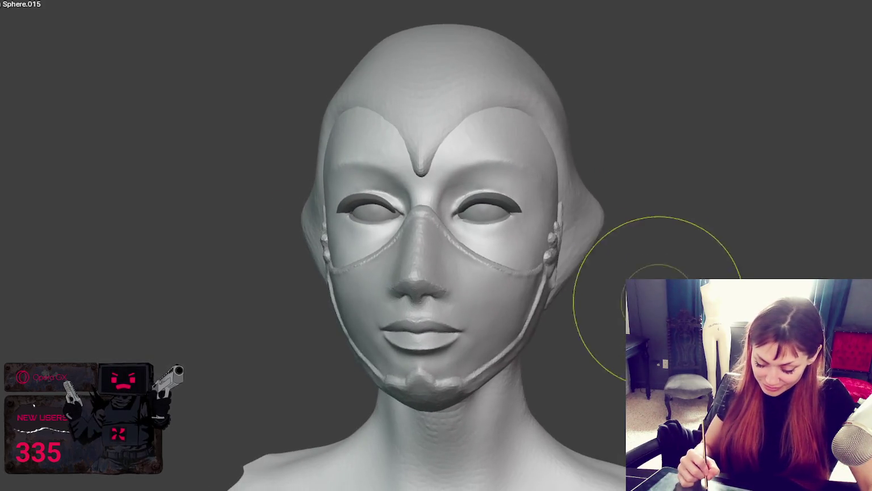
pyautogui.moveTo(589, 226); pyautogui.dragTo(619, 234, button='middle')
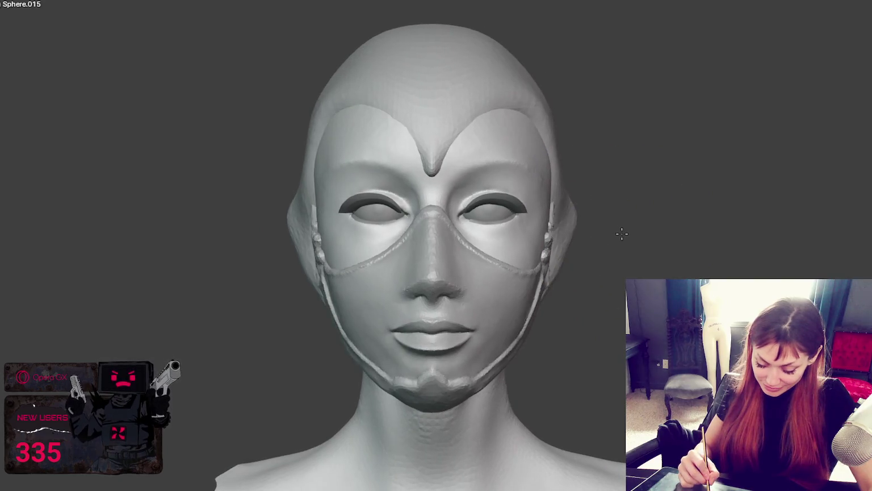
pyautogui.moveTo(562, 179); pyautogui.dragTo(555, 182)
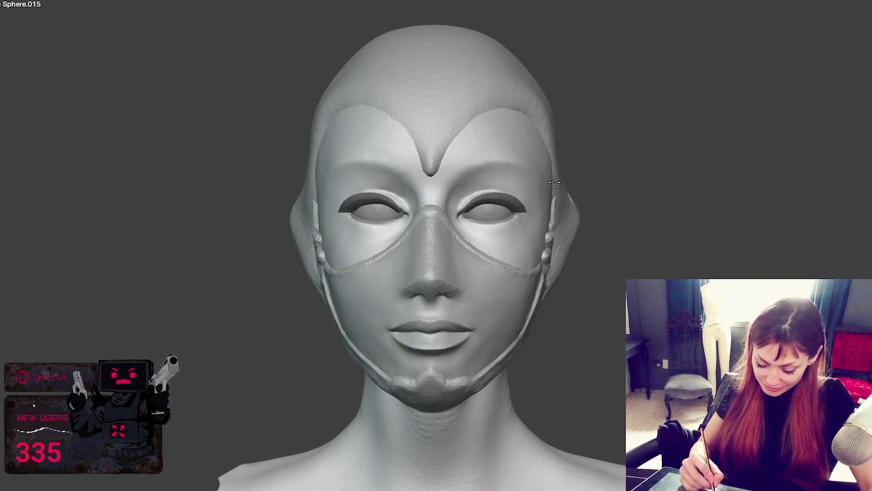
# Shape the cap's forehead edge and smooth the ridge around and behind the ear
pyautogui.moveTo(586, 189); pyautogui.dragTo(701, 199, button='middle')
pyautogui.scroll(2, 451, 142)
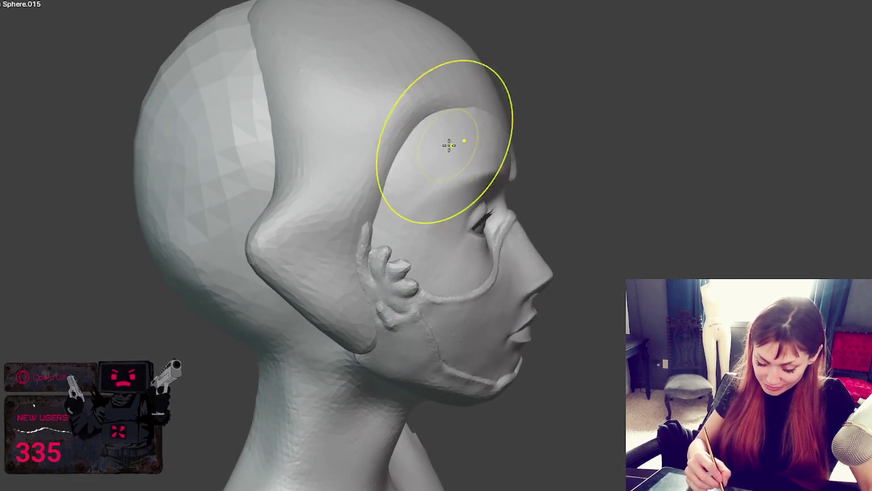
pyautogui.moveTo(452, 120); pyautogui.dragTo(413, 108)
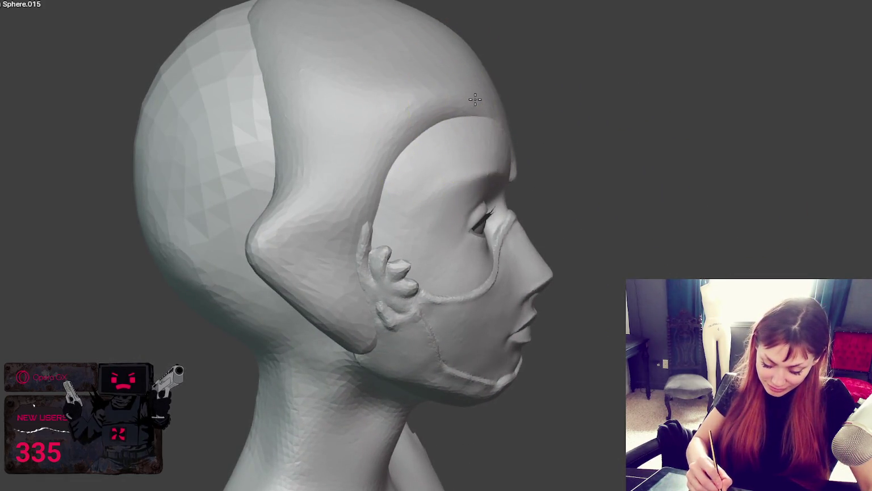
pyautogui.moveTo(413, 108); pyautogui.dragTo(724, 118, button='middle')
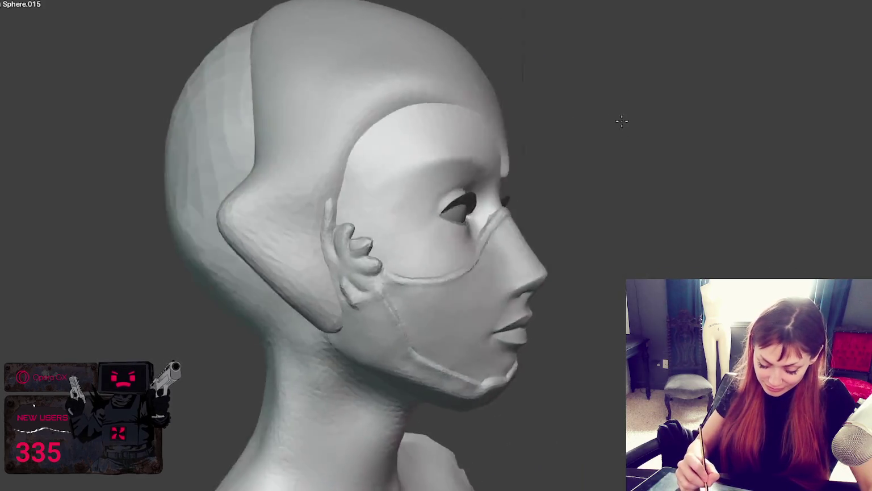
pyautogui.moveTo(555, 195)
pyautogui.mouseDown()
pyautogui.moveTo(551, 278)
pyautogui.moveTo(554, 205)
pyautogui.mouseUp()
pyautogui.moveTo(547, 197); pyautogui.dragTo(462, 195, button='middle')
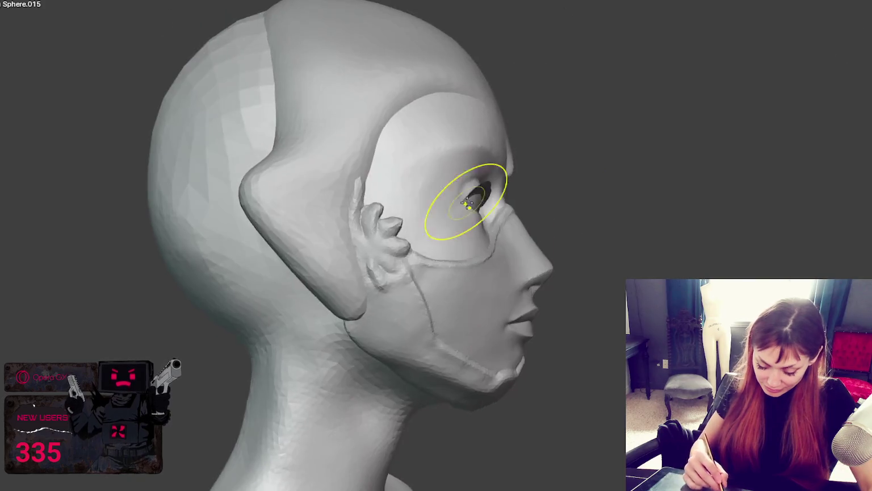
pyautogui.moveTo(287, 216); pyautogui.dragTo(254, 185)
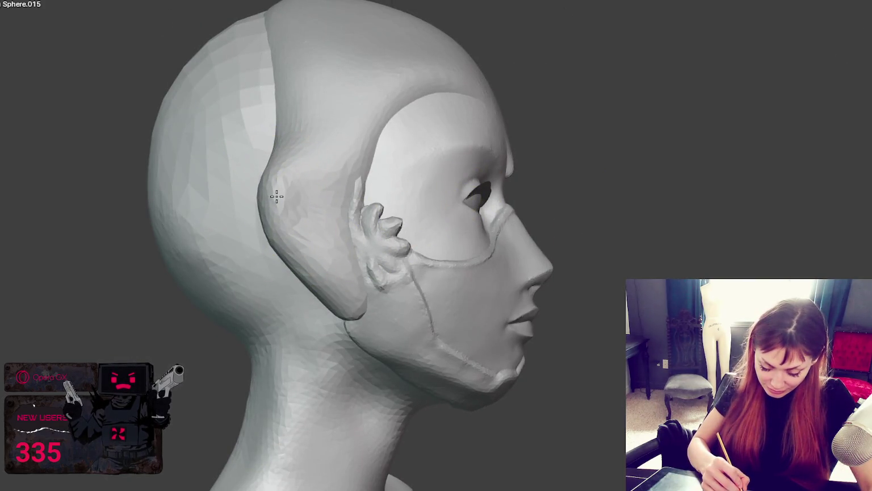
# Reshape the forehead hairline into a central drip with the ridge extending down to the temples
pyautogui.moveTo(277, 195)
pyautogui.mouseDown(button='middle')
pyautogui.moveTo(569, 201)
pyautogui.moveTo(616, 214)
pyautogui.moveTo(302, 164)
pyautogui.mouseUp(button='middle')
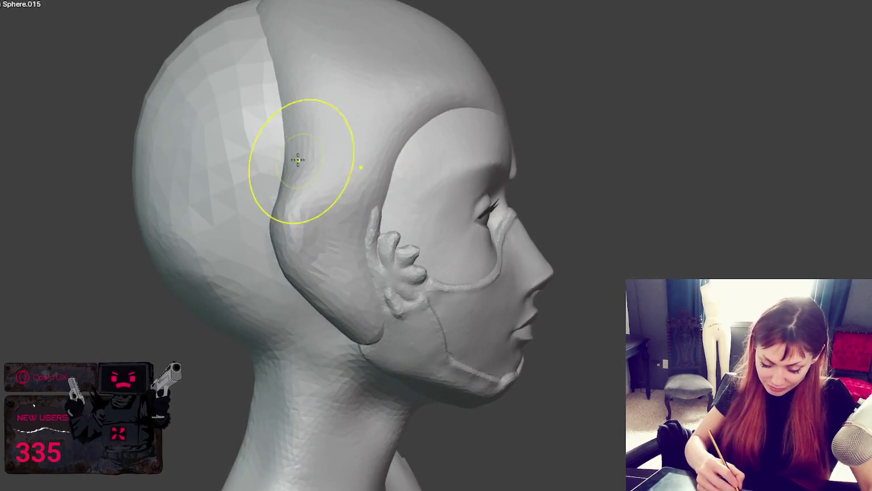
pyautogui.moveTo(347, 43)
pyautogui.mouseDown(button='middle')
pyautogui.moveTo(497, 103)
pyautogui.moveTo(380, 140)
pyautogui.mouseUp(button='middle')
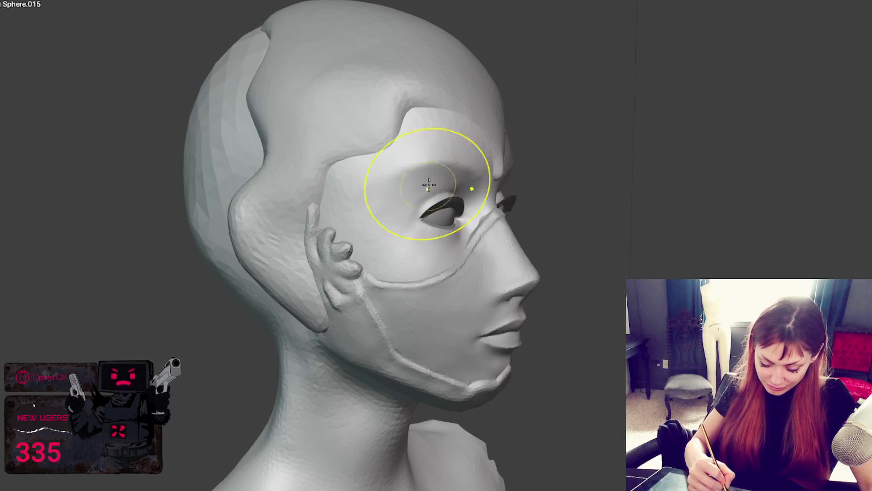
pyautogui.moveTo(399, 90); pyautogui.dragTo(487, 103, button='middle')
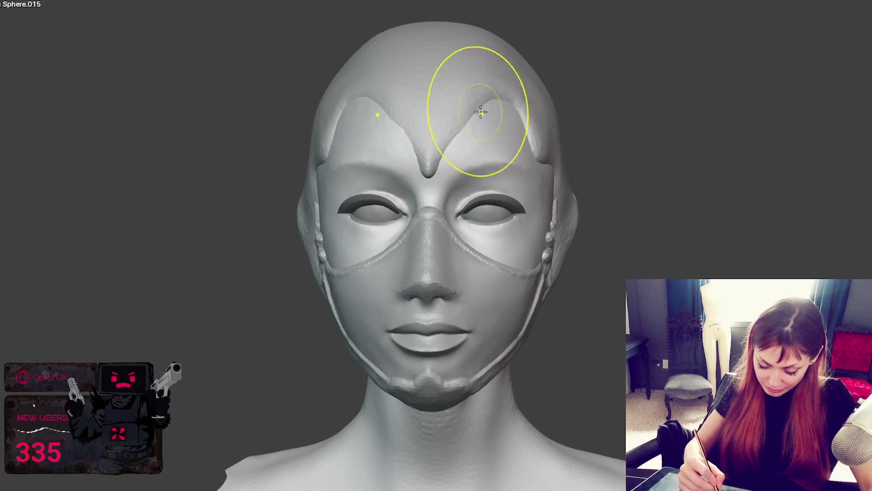
pyautogui.moveTo(490, 119)
pyautogui.mouseDown(button='middle')
pyautogui.moveTo(482, 131)
pyautogui.moveTo(492, 140)
pyautogui.moveTo(449, 142)
pyautogui.mouseUp(button='middle')
pyautogui.moveTo(424, 111)
pyautogui.mouseDown(button='middle')
pyautogui.moveTo(476, 103)
pyautogui.moveTo(414, 107)
pyautogui.mouseUp(button='middle')
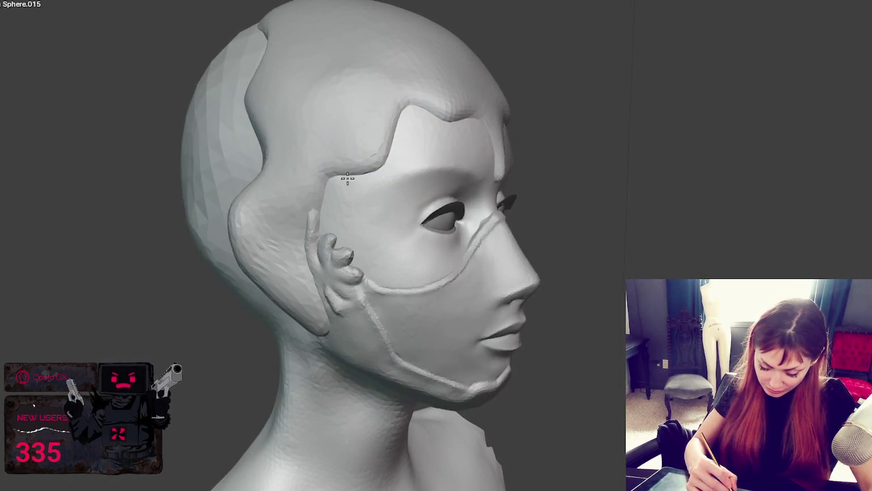
pyautogui.moveTo(403, 134)
pyautogui.mouseDown()
pyautogui.moveTo(370, 107)
pyautogui.moveTo(457, 100)
pyautogui.mouseUp()
pyautogui.moveTo(611, 126)
pyautogui.mouseDown(button='middle')
pyautogui.moveTo(586, 121)
pyautogui.moveTo(615, 127)
pyautogui.moveTo(495, 156)
pyautogui.mouseUp(button='middle')
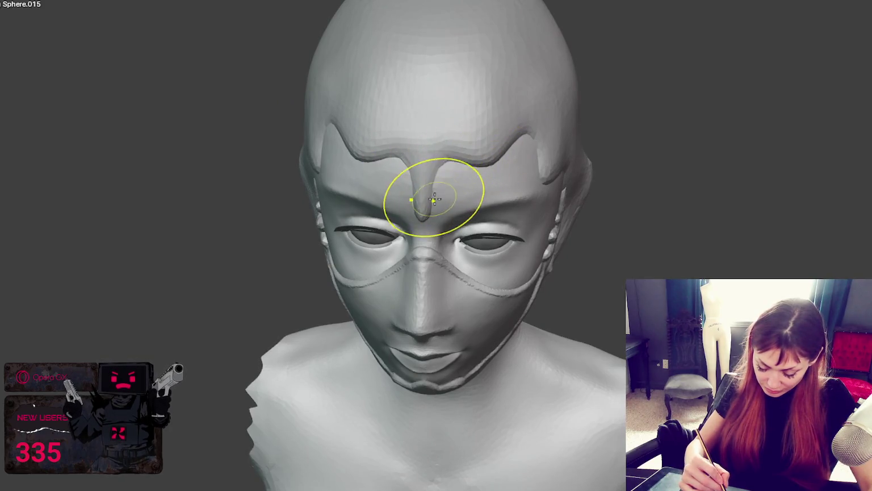
pyautogui.moveTo(438, 209)
pyautogui.mouseDown(button='middle')
pyautogui.moveTo(454, 176)
pyautogui.moveTo(469, 172)
pyautogui.moveTo(449, 159)
pyautogui.mouseUp(button='middle')
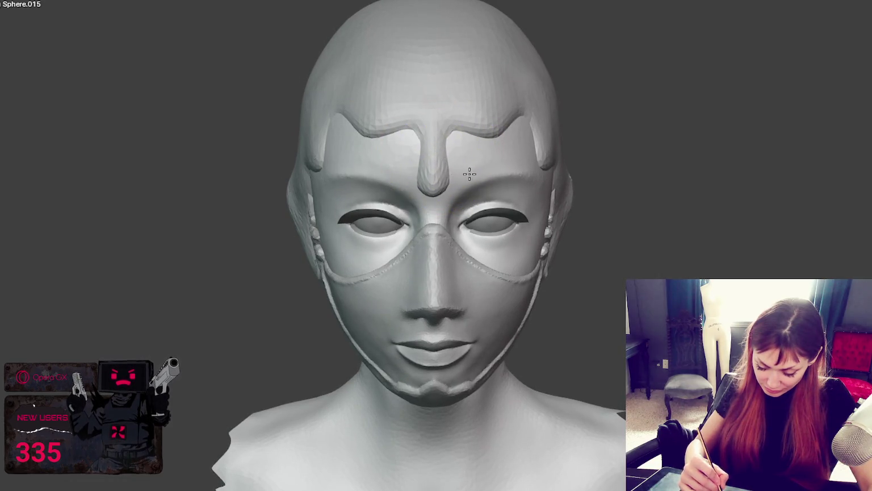
pyautogui.moveTo(434, 180); pyautogui.dragTo(451, 133)
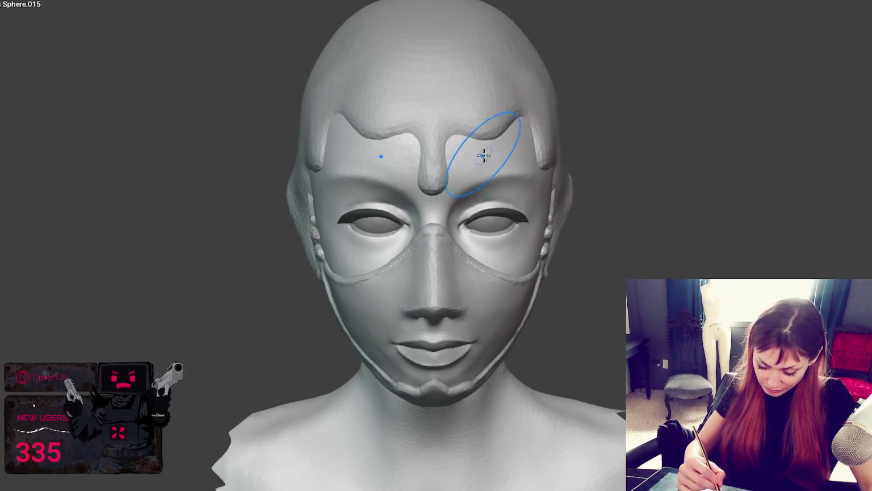
pyautogui.moveTo(509, 122); pyautogui.dragTo(540, 141)
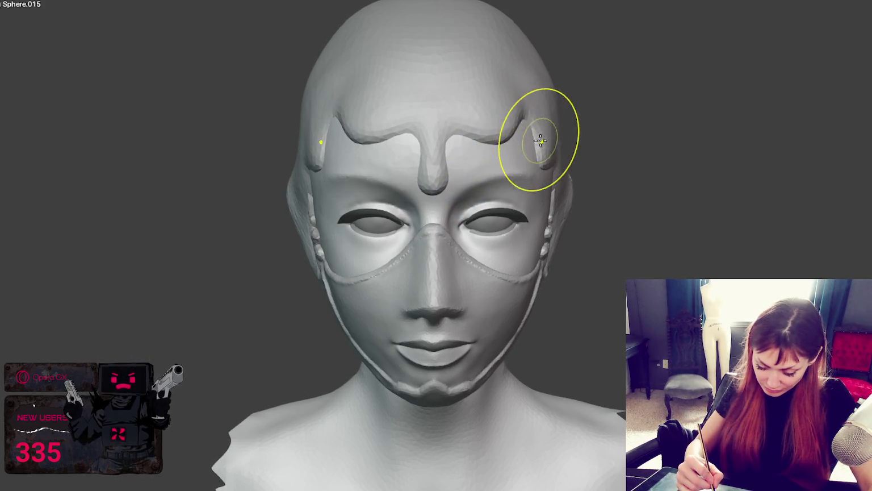
# Carve a groove into the cap at the right temple and check it in front view
pyautogui.moveTo(550, 141); pyautogui.dragTo(535, 130, button='middle')
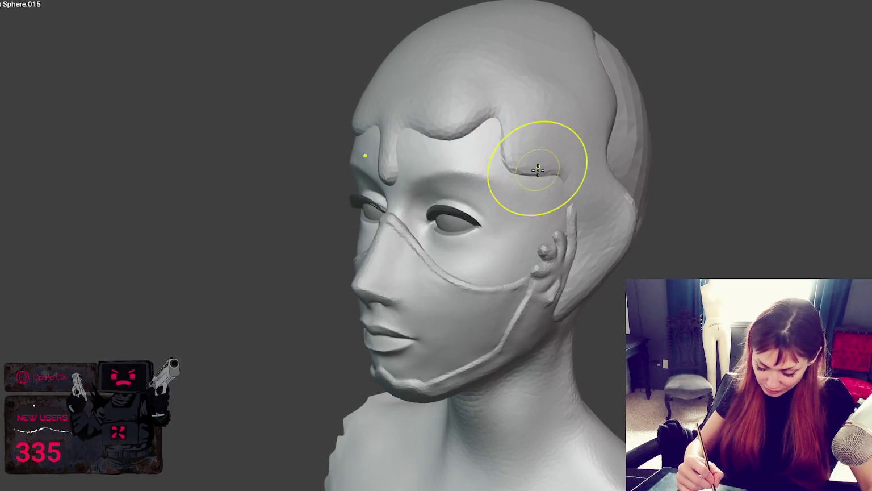
pyautogui.moveTo(509, 164); pyautogui.dragTo(490, 117, button='middle')
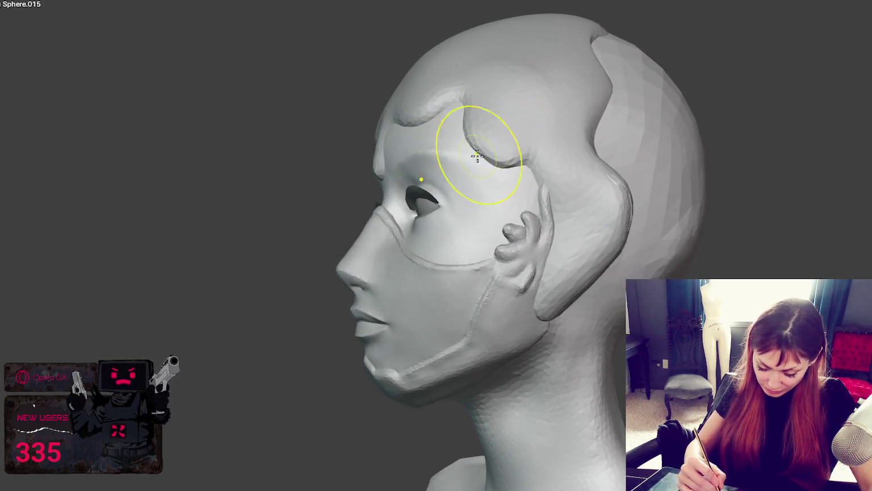
pyautogui.moveTo(556, 233); pyautogui.dragTo(639, 218, button='middle')
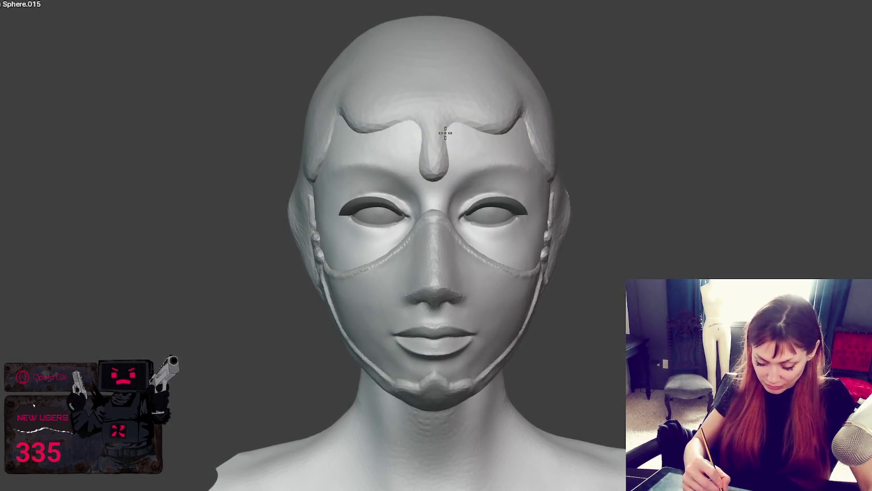
pyautogui.moveTo(440, 129)
pyautogui.mouseDown(button='middle')
pyautogui.moveTo(463, 156)
pyautogui.moveTo(516, 135)
pyautogui.moveTo(570, 133)
pyautogui.mouseUp(button='middle')
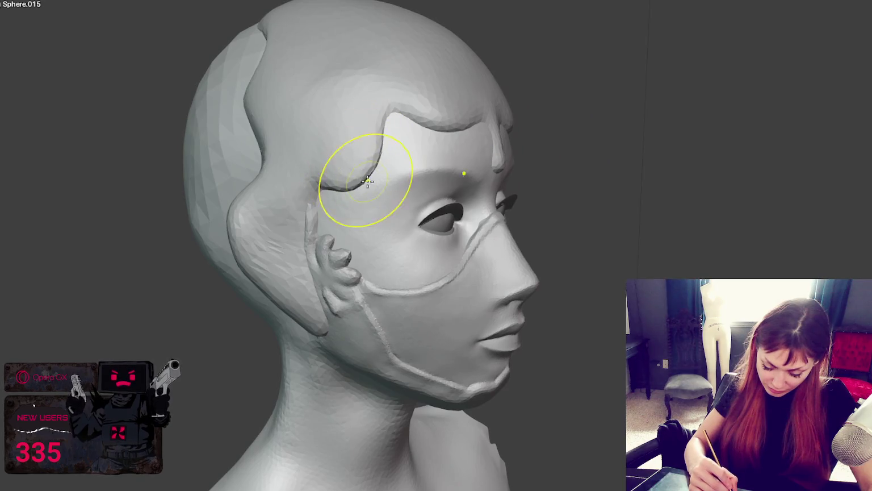
pyautogui.moveTo(472, 148)
pyautogui.mouseDown(button='middle')
pyautogui.moveTo(428, 128)
pyautogui.moveTo(590, 161)
pyautogui.mouseUp(button='middle')
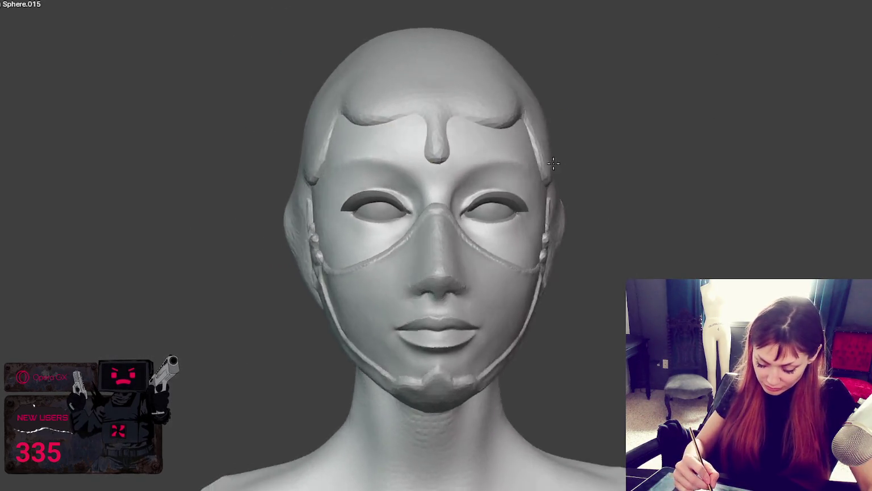
pyautogui.moveTo(591, 161); pyautogui.dragTo(626, 194)
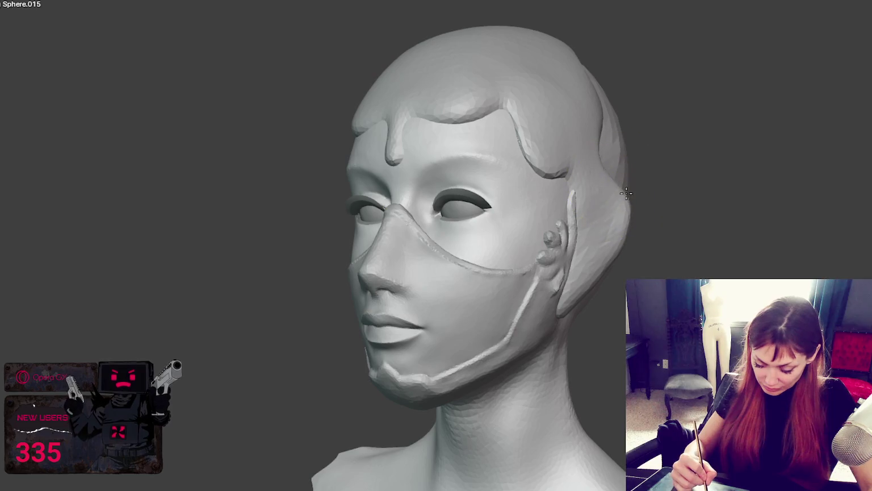
pyautogui.press('KP_1')
pyautogui.scroll(1, 644, 181)
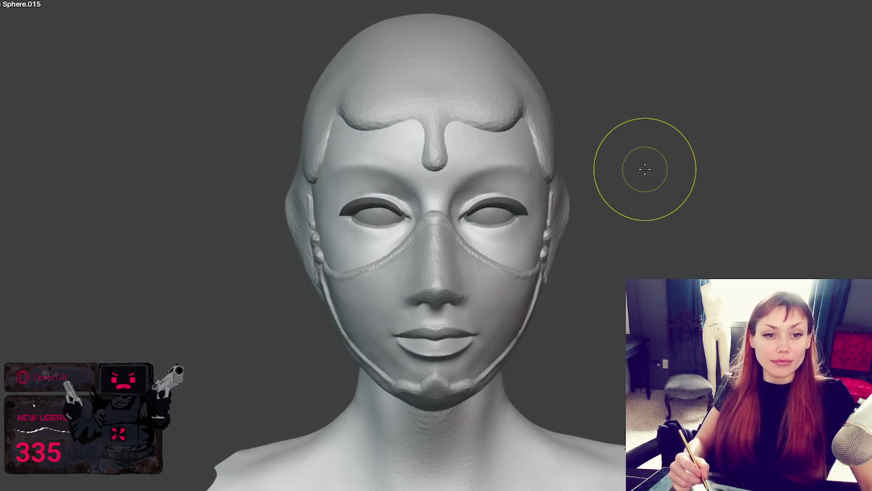
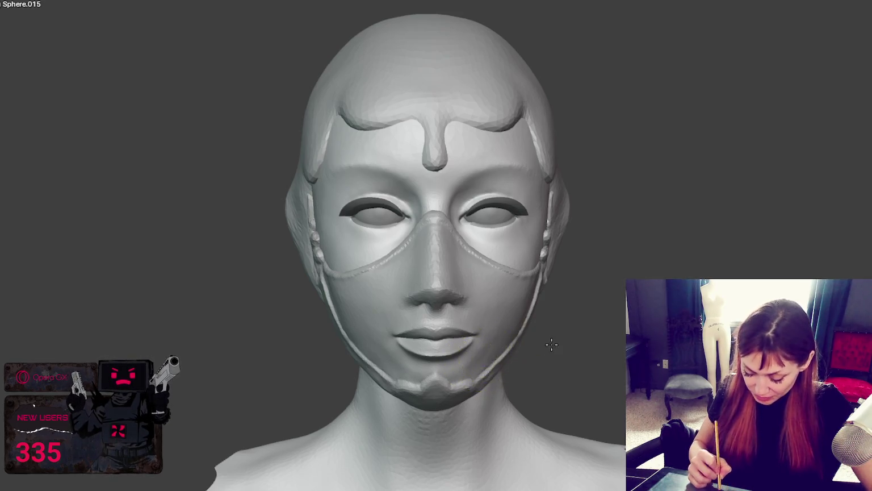
# From a side view, sculpt two fresh strokes over the surface behind the ear fin
pyautogui.moveTo(552, 344); pyautogui.dragTo(379, 250, button='middle')
pyautogui.moveTo(379, 250)
pyautogui.mouseDown()
pyautogui.moveTo(316, 204)
pyautogui.moveTo(335, 244)
pyautogui.moveTo(315, 204)
pyautogui.mouseUp()
pyautogui.moveTo(316, 204); pyautogui.dragTo(572, 294, button='middle')
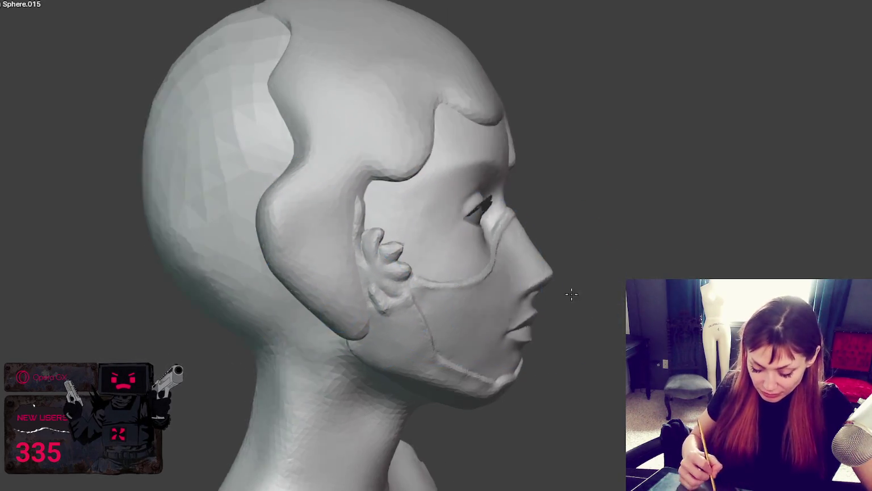
# Check the reshaped area from the front view and both side profiles
pyautogui.press('KP_1')
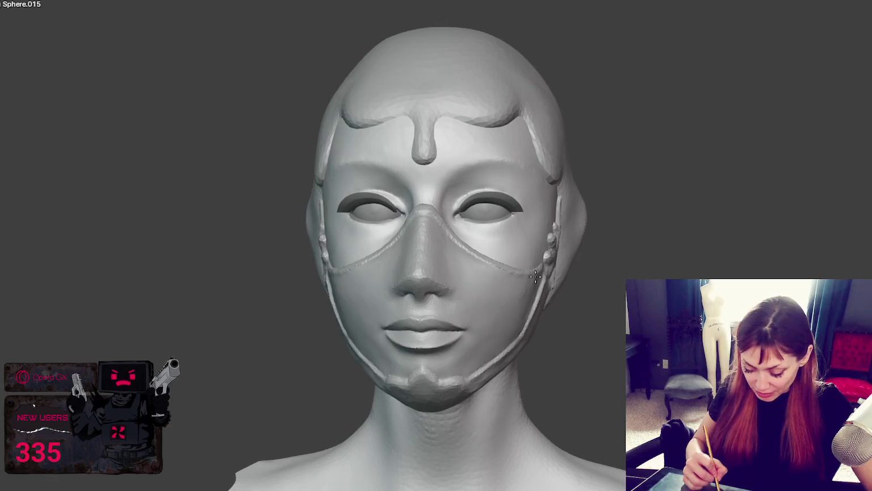
pyautogui.moveTo(535, 277)
pyautogui.mouseDown(button='middle')
pyautogui.moveTo(650, 257)
pyautogui.moveTo(567, 192)
pyautogui.mouseUp(button='middle')
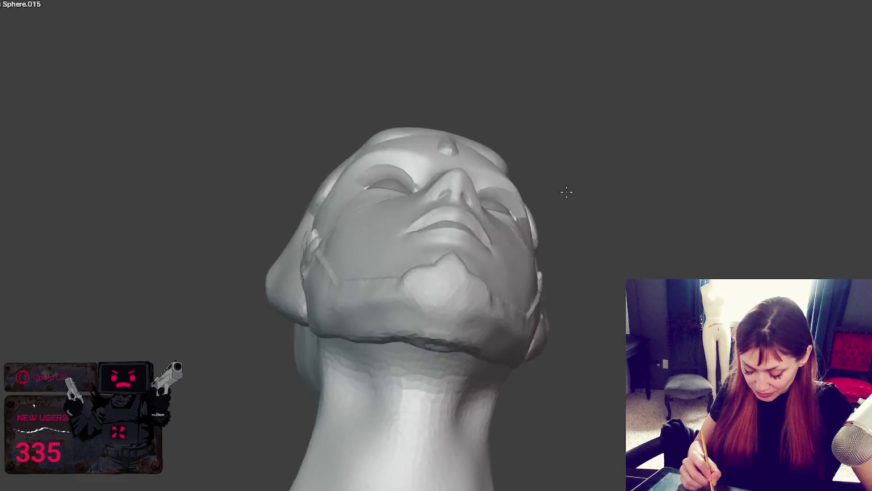
pyautogui.press('KP_1')
pyautogui.scroll(3, 555, 288)
pyautogui.moveTo(543, 289)
pyautogui.mouseDown(button='middle')
pyautogui.moveTo(523, 280)
pyautogui.moveTo(588, 276)
pyautogui.mouseUp(button='middle')
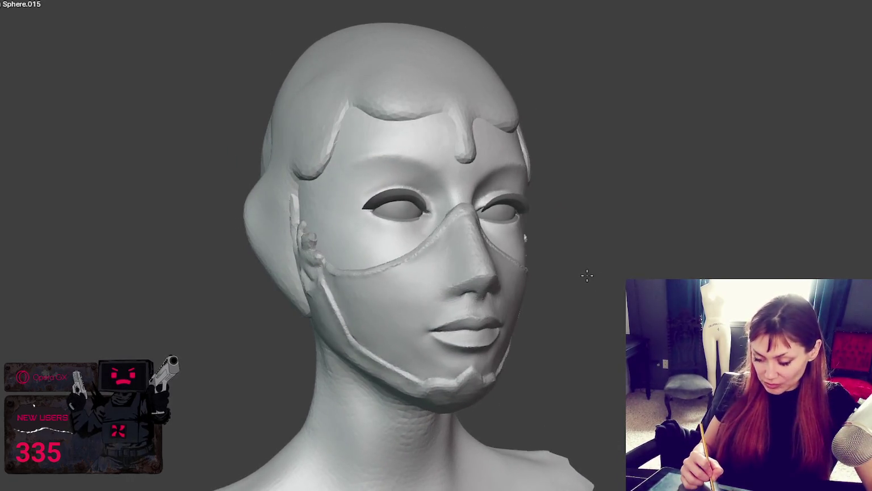
pyautogui.scroll(-3, 580, 277)
pyautogui.moveTo(615, 249); pyautogui.dragTo(539, 244, button='middle')
pyautogui.scroll(5, 554, 276)
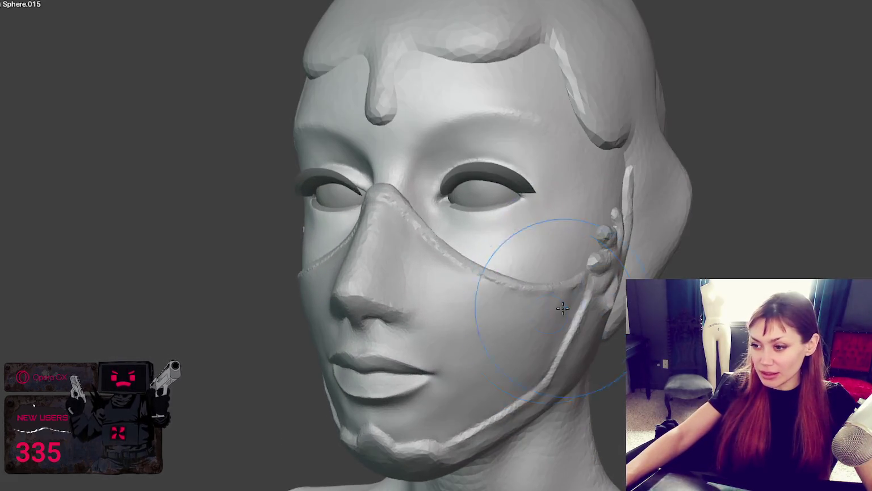
pyautogui.moveTo(578, 377)
pyautogui.mouseDown(button='middle')
pyautogui.moveTo(555, 350)
pyautogui.moveTo(556, 359)
pyautogui.mouseUp(button='middle')
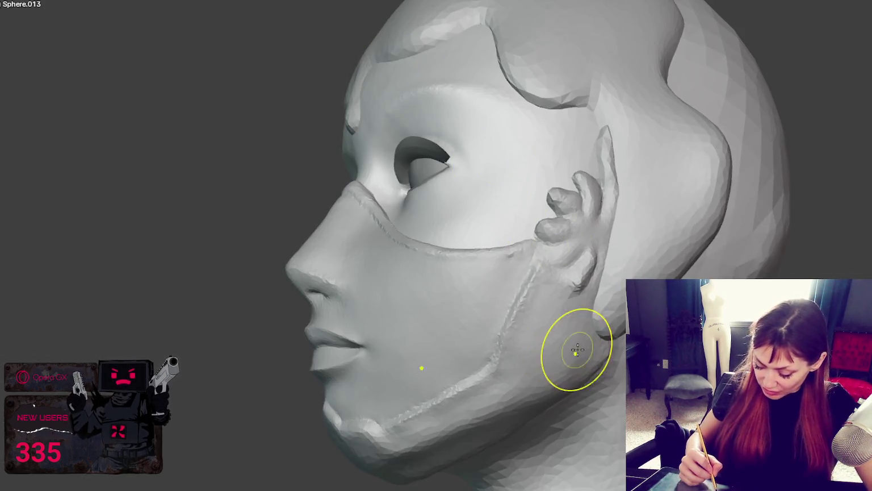
# Orbit around the masked head to inspect it from front, three-quarter and profile angles
pyautogui.moveTo(578, 350)
pyautogui.mouseDown(button='middle')
pyautogui.moveTo(609, 355)
pyautogui.moveTo(544, 371)
pyautogui.mouseUp(button='middle')
pyautogui.moveTo(588, 349)
pyautogui.mouseDown(button='middle')
pyautogui.moveTo(589, 379)
pyautogui.moveTo(616, 398)
pyautogui.mouseUp(button='middle')
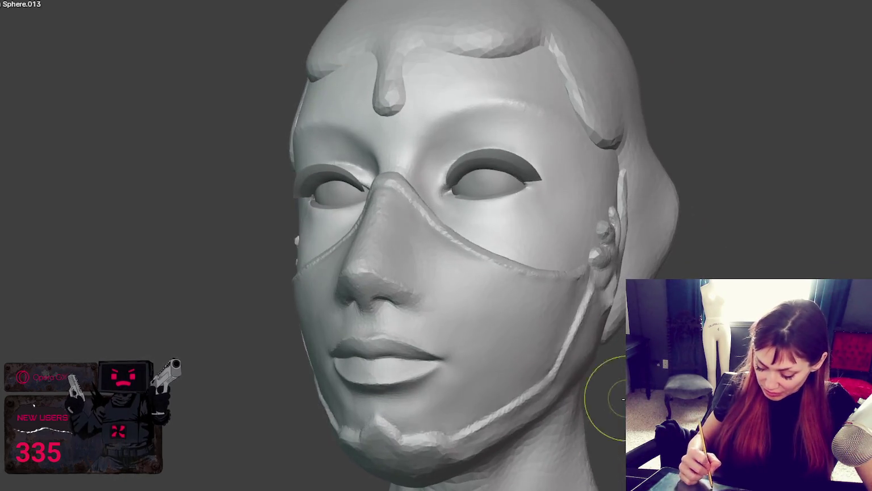
pyautogui.moveTo(583, 357)
pyautogui.mouseDown(button='middle')
pyautogui.moveTo(610, 349)
pyautogui.moveTo(630, 363)
pyautogui.mouseUp(button='middle')
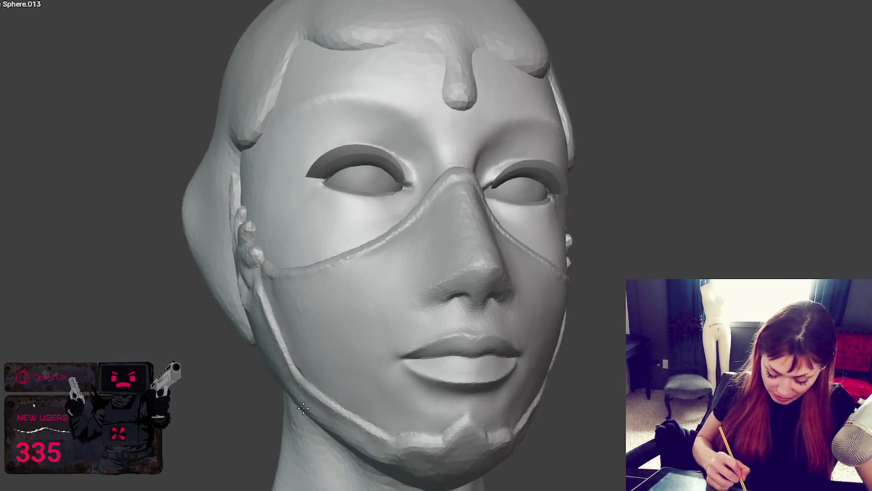
pyautogui.moveTo(304, 403)
pyautogui.mouseDown(button='middle')
pyautogui.moveTo(301, 351)
pyautogui.moveTo(260, 352)
pyautogui.moveTo(596, 321)
pyautogui.moveTo(574, 341)
pyautogui.mouseUp(button='middle')
pyautogui.moveTo(496, 408); pyautogui.dragTo(613, 394, button='middle')
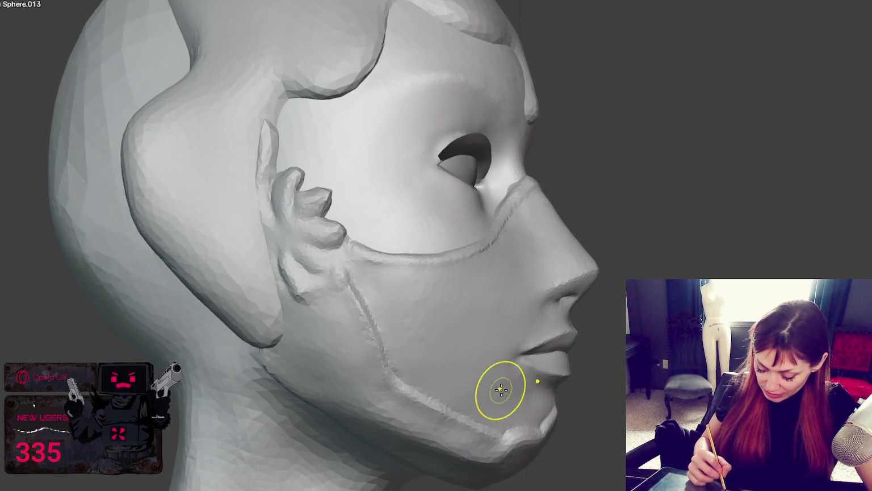
pyautogui.moveTo(500, 389); pyautogui.dragTo(489, 412, button='middle')
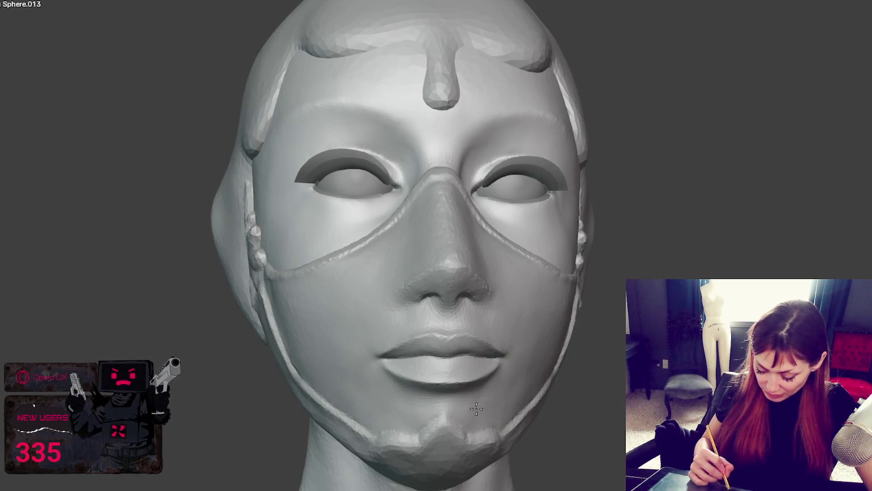
pyautogui.moveTo(538, 390)
pyautogui.mouseDown(button='middle')
pyautogui.moveTo(520, 370)
pyautogui.moveTo(537, 399)
pyautogui.mouseUp(button='middle')
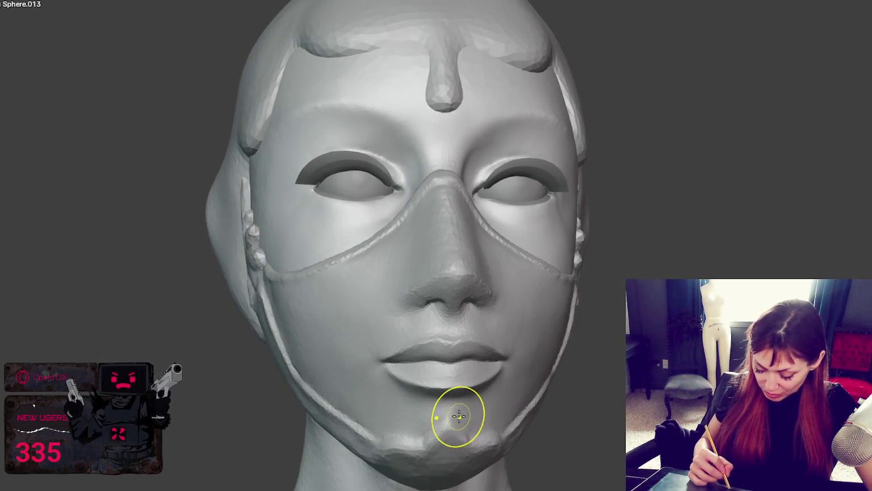
pyautogui.moveTo(451, 408); pyautogui.dragTo(479, 405, button='middle')
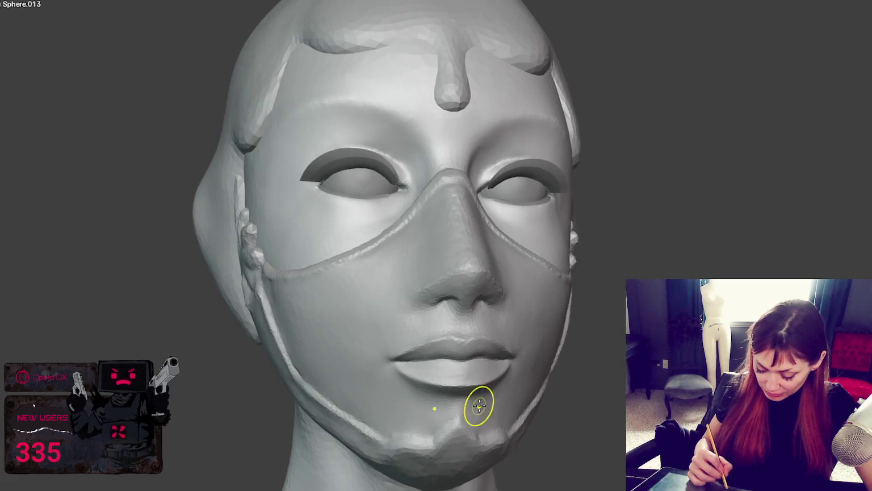
pyautogui.press('KP_1')
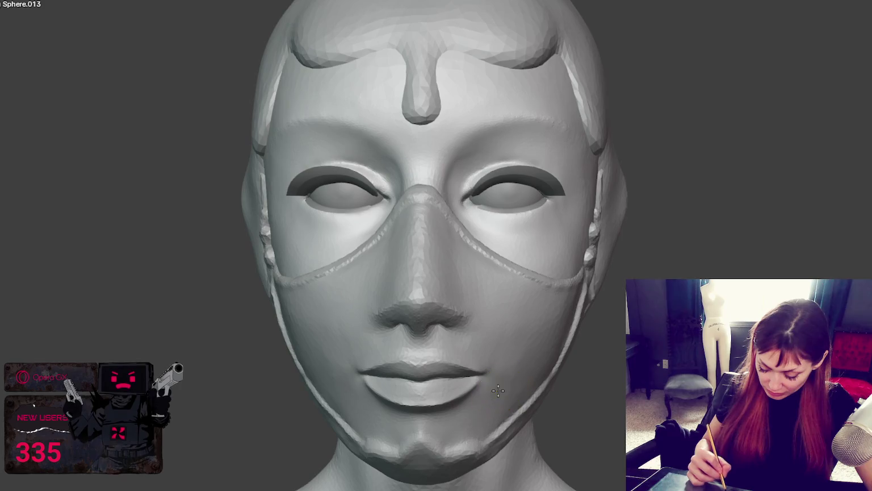
# From a low left view, stroke the mask's chin into a pointed V
pyautogui.moveTo(525, 333)
pyautogui.mouseDown(button='middle')
pyautogui.moveTo(507, 341)
pyautogui.moveTo(557, 331)
pyautogui.moveTo(503, 311)
pyautogui.mouseUp(button='middle')
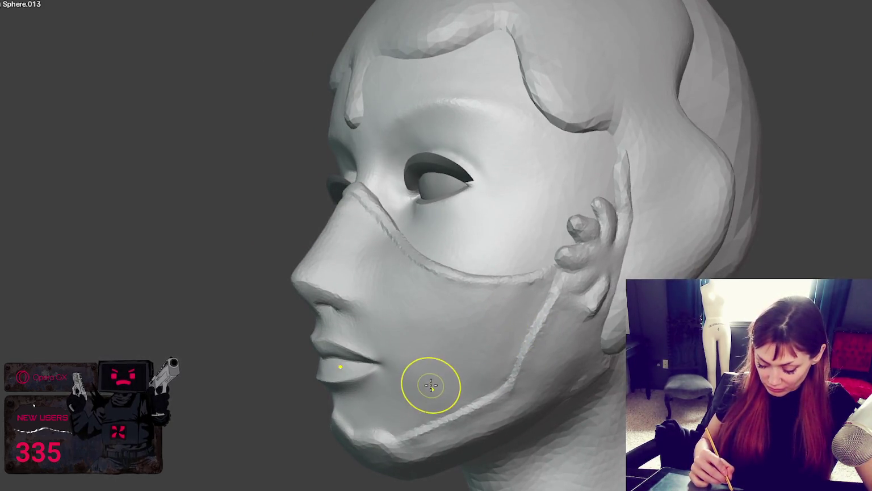
pyautogui.moveTo(425, 381)
pyautogui.mouseDown(button='middle')
pyautogui.moveTo(468, 360)
pyautogui.moveTo(446, 364)
pyautogui.moveTo(587, 379)
pyautogui.moveTo(483, 417)
pyautogui.mouseUp(button='middle')
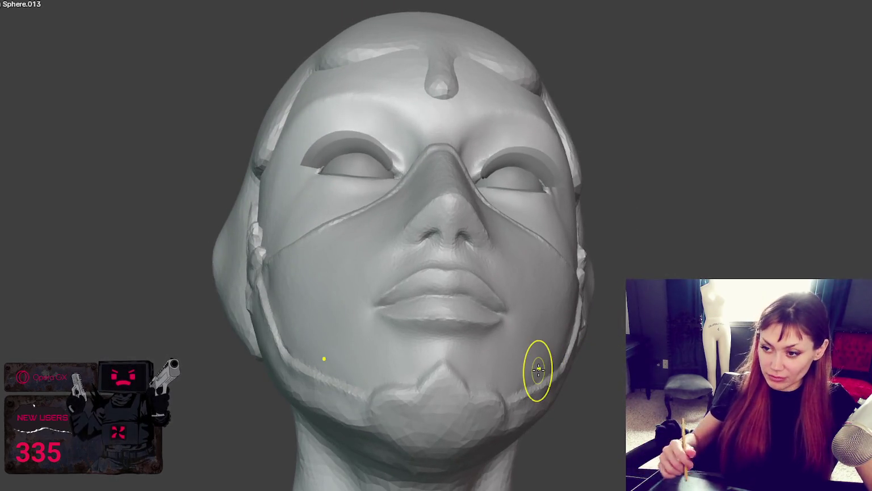
pyautogui.moveTo(648, 254)
pyautogui.mouseDown(button='middle')
pyautogui.moveTo(686, 273)
pyautogui.moveTo(628, 239)
pyautogui.moveTo(680, 244)
pyautogui.moveTo(634, 246)
pyautogui.mouseUp(button='middle')
pyautogui.moveTo(393, 354)
pyautogui.mouseDown()
pyautogui.moveTo(425, 399)
pyautogui.moveTo(468, 365)
pyautogui.mouseUp()
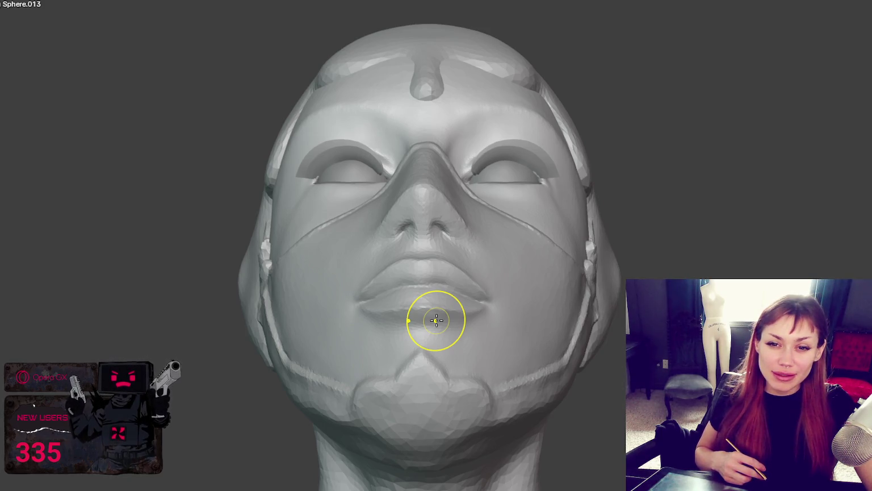
pyautogui.moveTo(436, 320)
pyautogui.keyDown('shift'); pyautogui.mouseDown(button='middle')
pyautogui.moveTo(486, 210)
pyautogui.moveTo(501, 277)
pyautogui.moveTo(436, 298)
pyautogui.moveTo(436, 289)
pyautogui.mouseUp(button='middle'); pyautogui.keyUp('shift')
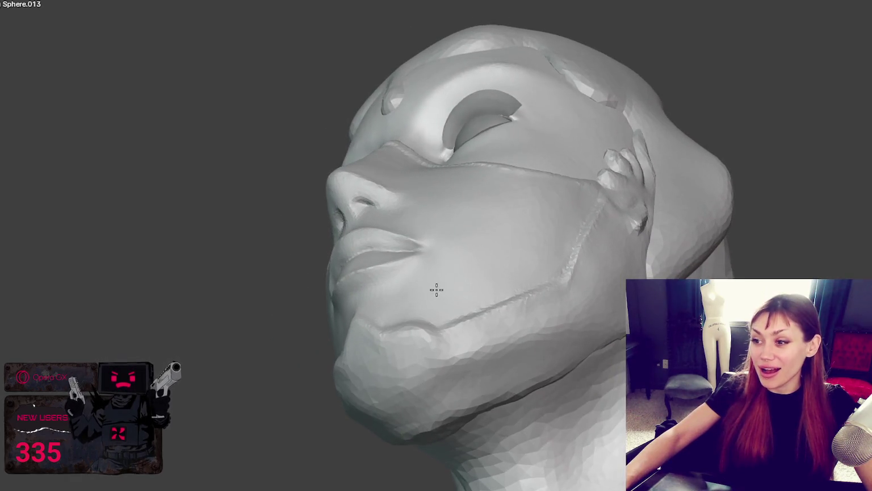
pyautogui.moveTo(541, 165)
pyautogui.mouseDown(button='middle')
pyautogui.moveTo(512, 257)
pyautogui.moveTo(574, 171)
pyautogui.moveTo(565, 178)
pyautogui.moveTo(615, 230)
pyautogui.mouseUp(button='middle')
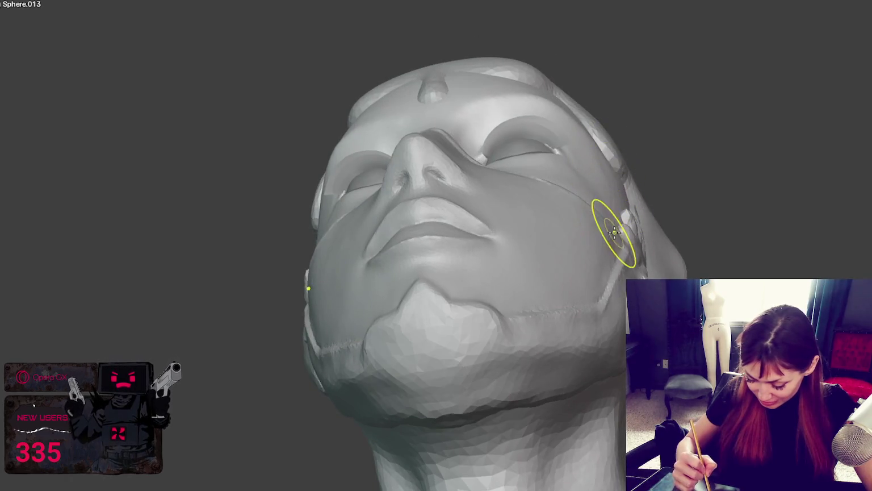
pyautogui.moveTo(623, 238); pyautogui.dragTo(559, 253, button='middle')
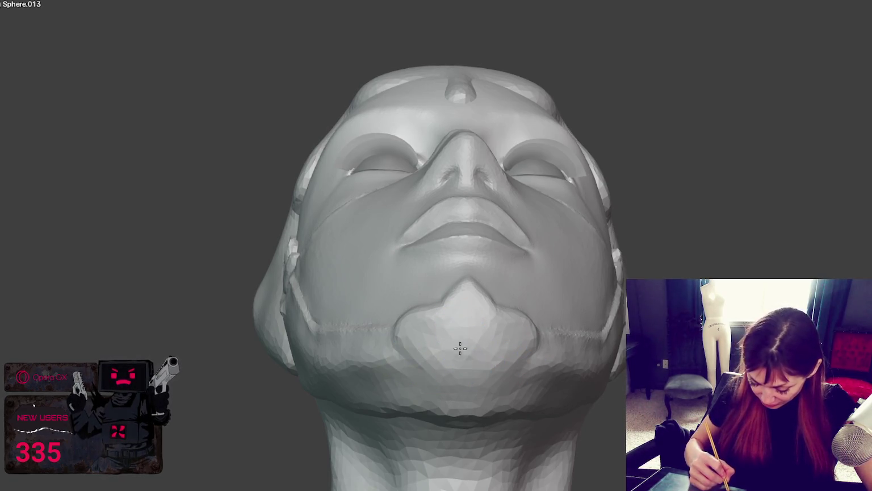
pyautogui.scroll(2, 464, 356)
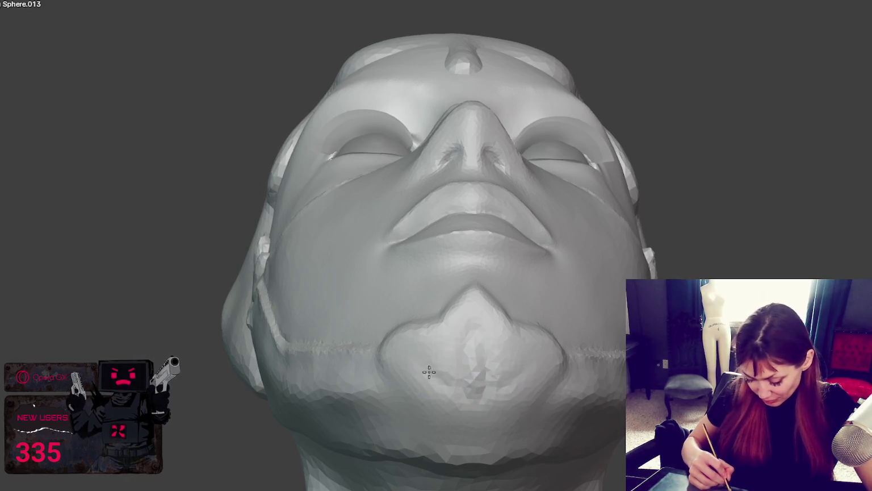
pyautogui.moveTo(477, 405)
pyautogui.mouseDown(button='middle')
pyautogui.moveTo(504, 418)
pyautogui.moveTo(484, 437)
pyautogui.moveTo(516, 396)
pyautogui.mouseUp(button='middle')
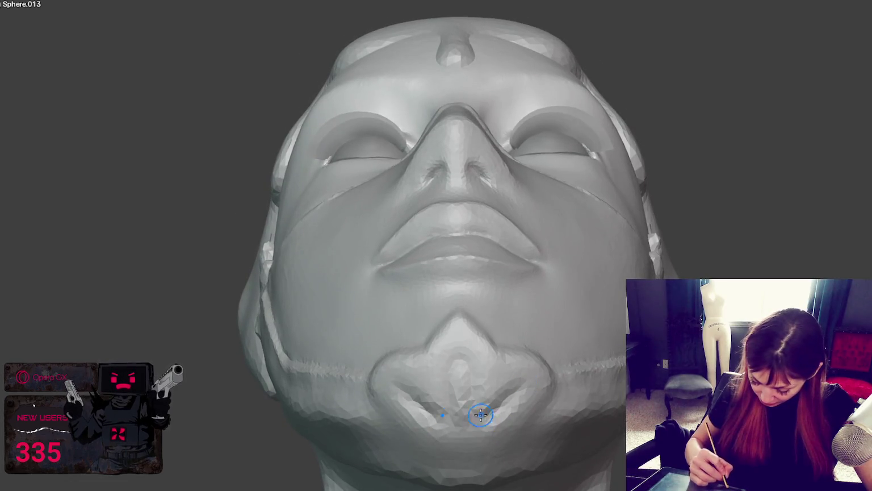
pyautogui.moveTo(468, 368); pyautogui.dragTo(529, 445, button='middle')
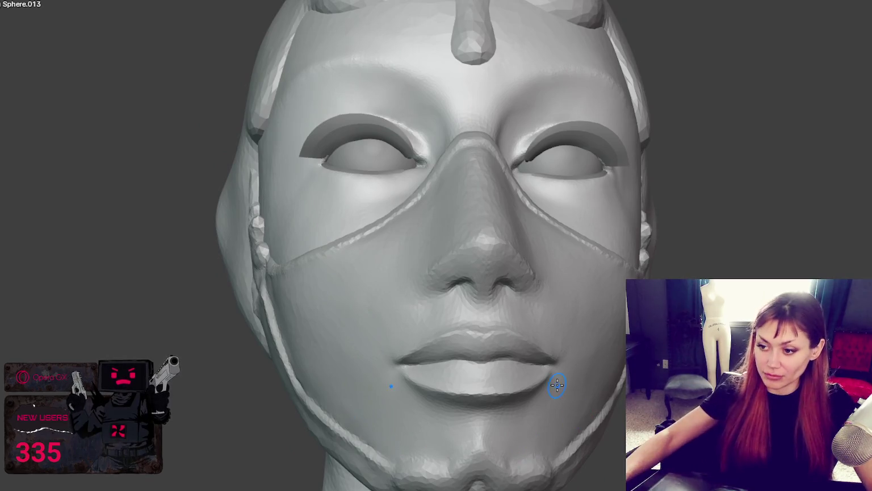
pyautogui.scroll(-5, 562, 387)
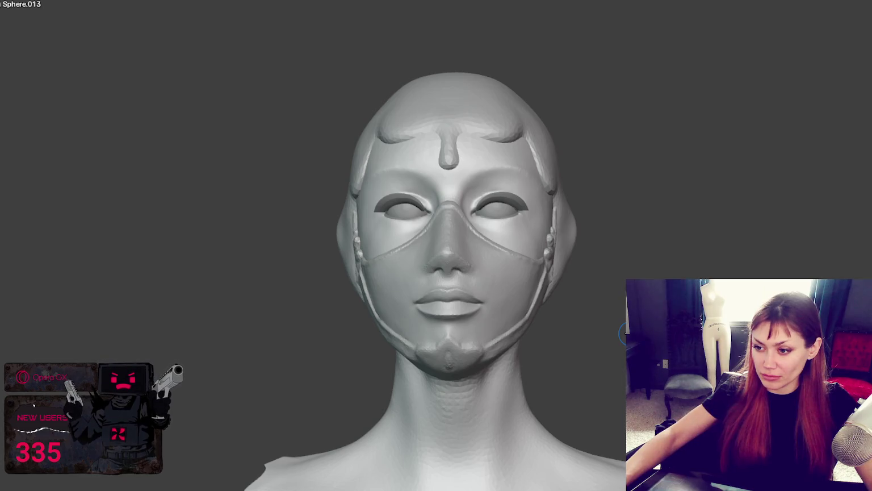
pyautogui.scroll(2, 622, 334)
pyautogui.scroll(2, 622, 334)
pyautogui.moveTo(622, 334)
pyautogui.mouseDown(button='middle')
pyautogui.moveTo(619, 363)
pyautogui.moveTo(617, 328)
pyautogui.moveTo(616, 349)
pyautogui.mouseUp(button='middle')
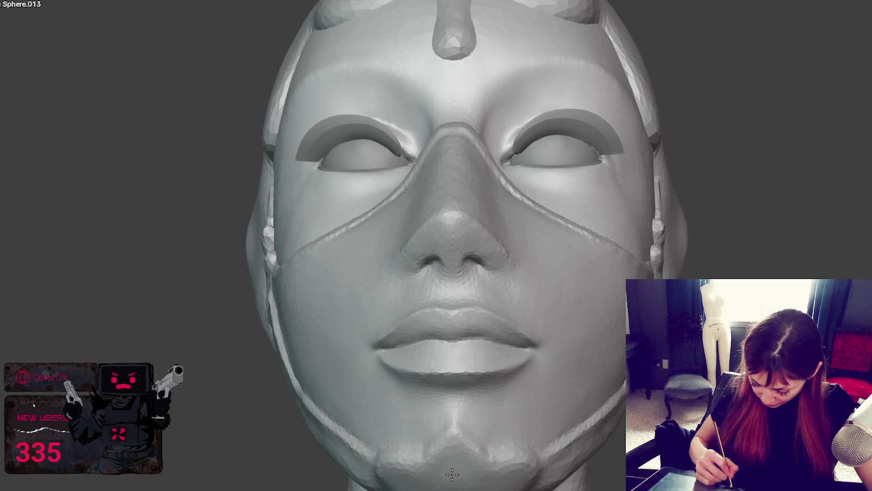
pyautogui.scroll(2, 423, 477)
pyautogui.moveTo(425, 479)
pyautogui.keyDown('shift'); pyautogui.mouseDown(button='middle')
pyautogui.moveTo(419, 209)
pyautogui.moveTo(432, 258)
pyautogui.moveTo(463, 296)
pyautogui.moveTo(508, 384)
pyautogui.mouseUp(button='middle'); pyautogui.keyUp('shift')
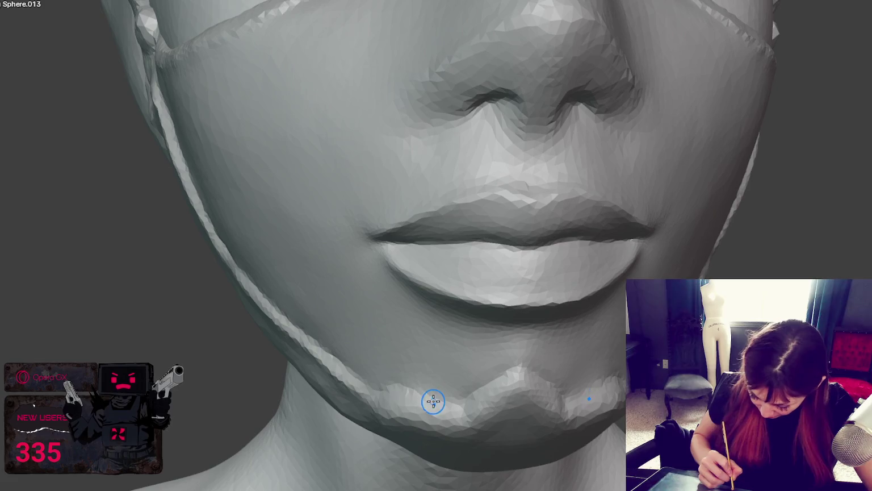
pyautogui.scroll(-2, 524, 401)
pyautogui.moveTo(520, 366)
pyautogui.keyDown('shift'); pyautogui.mouseDown(button='middle')
pyautogui.moveTo(466, 304)
pyautogui.moveTo(475, 282)
pyautogui.mouseUp(button='middle'); pyautogui.keyUp('shift')
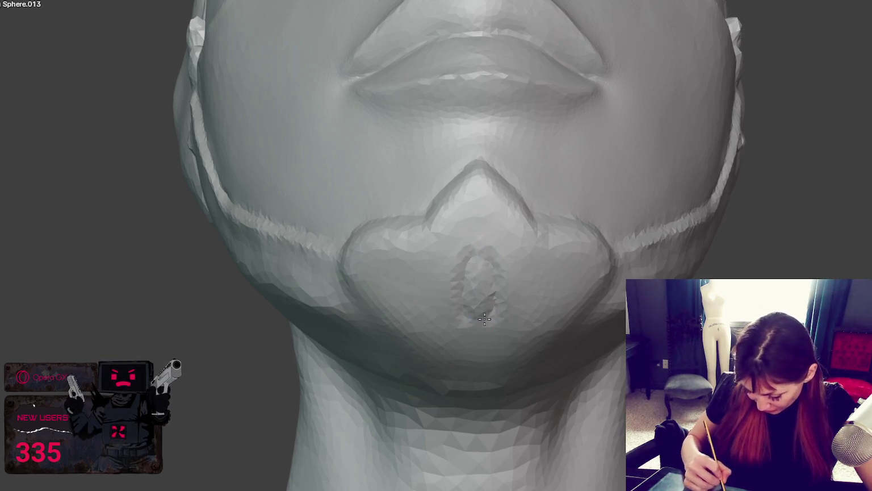
# Try a crease stroke across the chin piece, then undo it
pyautogui.moveTo(515, 316); pyautogui.dragTo(525, 244, button='middle')
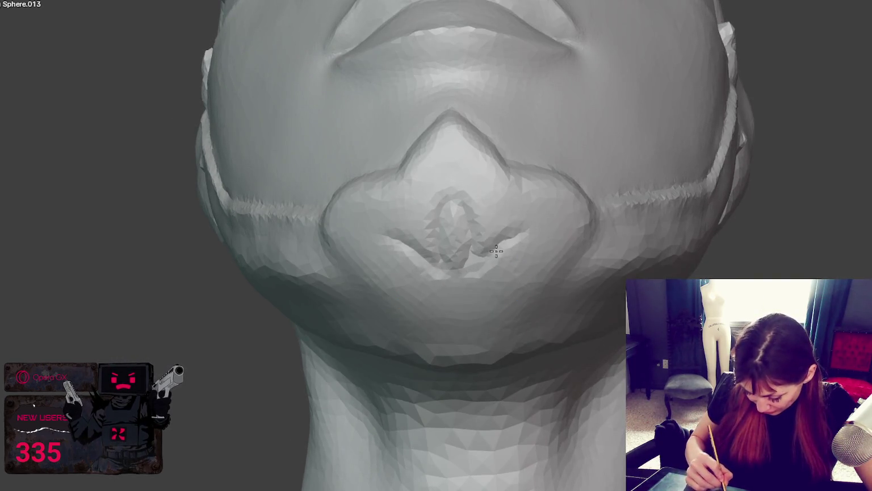
pyautogui.moveTo(387, 243); pyautogui.dragTo(523, 240)
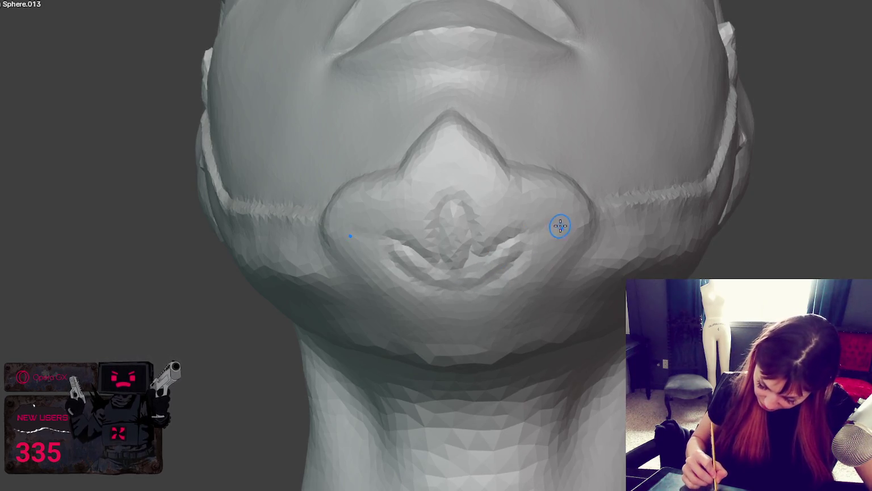
pyautogui.hotkey('ctrl', 'z')
pyautogui.hotkey('ctrl', 'z')
pyautogui.hotkey('ctrl', 'z')
pyautogui.hotkey('ctrl', 'z')
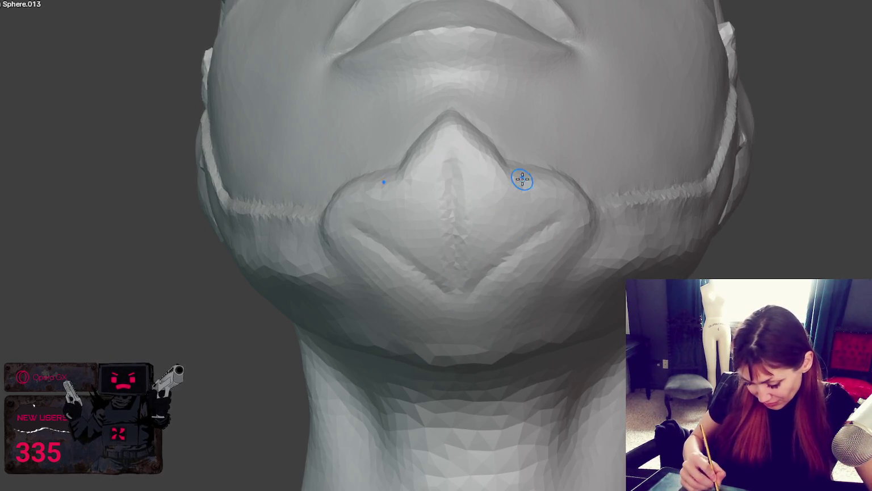
# Define the chin diamond's right edge and sculpt the raised ridge along the jaw
pyautogui.moveTo(510, 179); pyautogui.dragTo(476, 255)
pyautogui.moveTo(497, 220); pyautogui.dragTo(519, 226, button='middle')
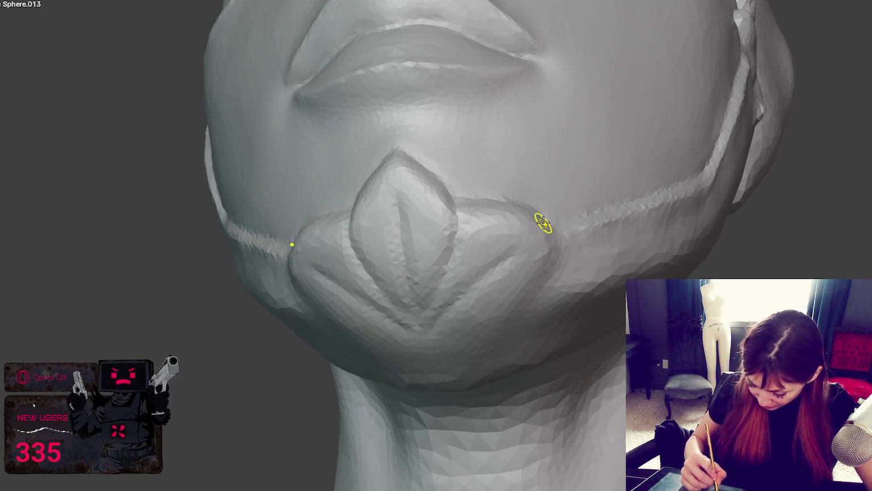
pyautogui.moveTo(543, 223)
pyautogui.mouseDown()
pyautogui.moveTo(565, 219)
pyautogui.moveTo(549, 224)
pyautogui.mouseUp()
pyautogui.moveTo(549, 224)
pyautogui.mouseDown(button='middle')
pyautogui.moveTo(550, 215)
pyautogui.moveTo(565, 341)
pyautogui.mouseUp(button='middle')
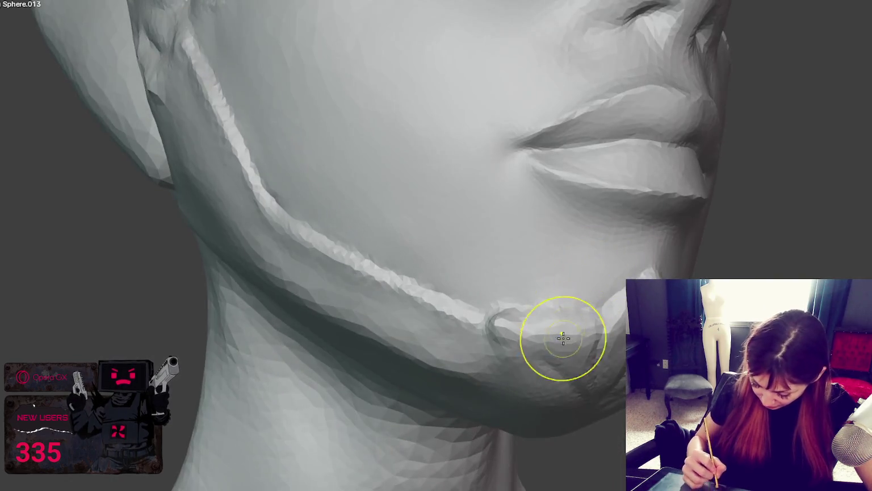
pyautogui.moveTo(554, 329); pyautogui.dragTo(580, 325)
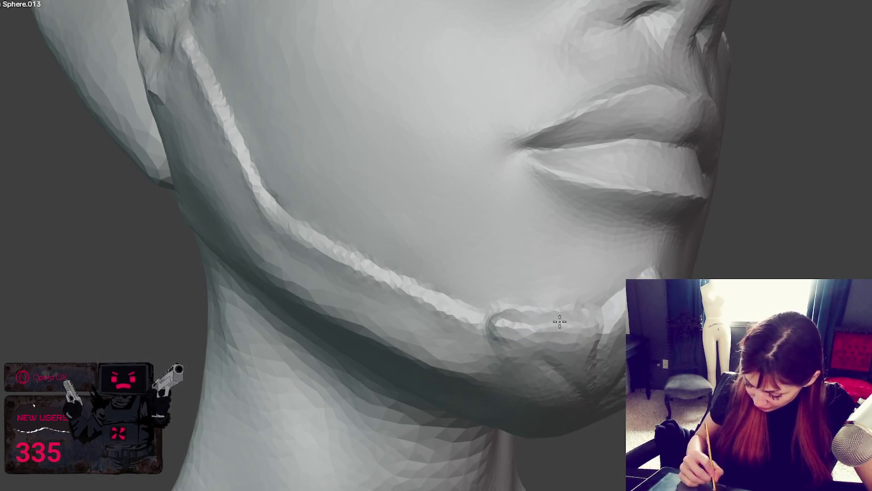
pyautogui.moveTo(492, 317); pyautogui.dragTo(528, 315, button='middle')
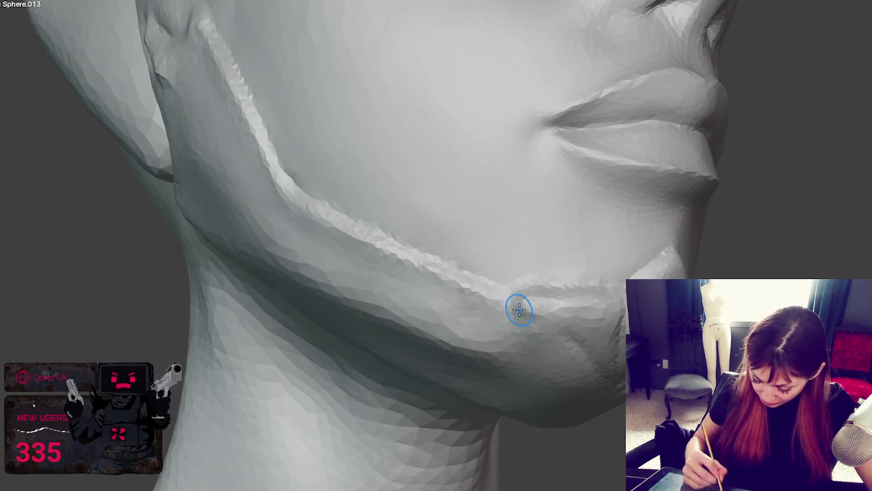
pyautogui.press('KP_1')
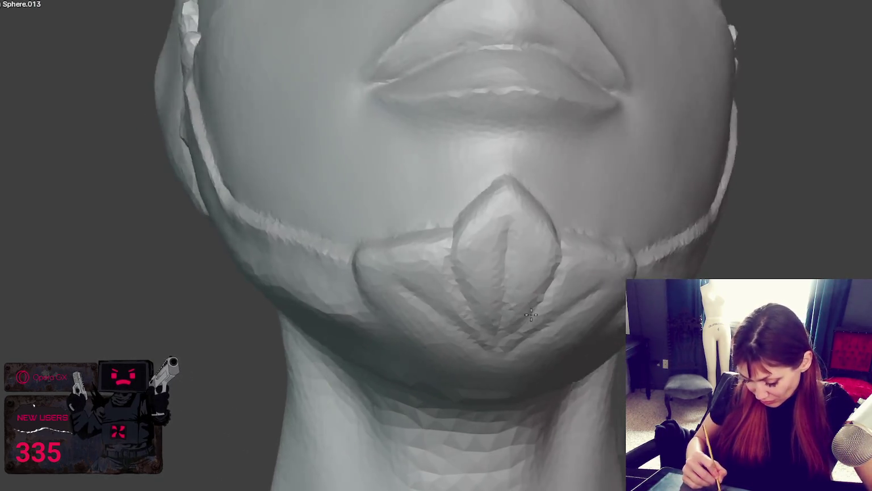
# Sharpen the right jaw mask edge and carve folds into the chin plate
pyautogui.moveTo(590, 286); pyautogui.dragTo(594, 251)
pyautogui.moveTo(619, 261); pyautogui.dragTo(600, 233, button='middle')
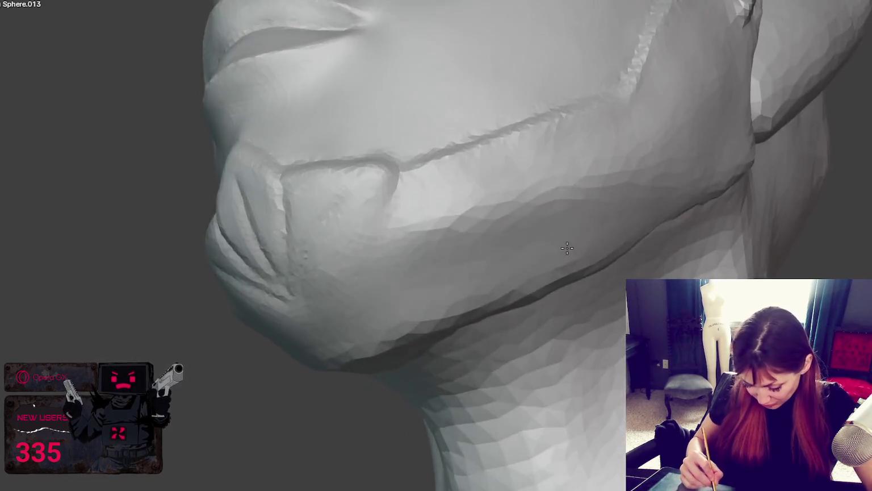
pyautogui.moveTo(515, 115); pyautogui.dragTo(528, 107)
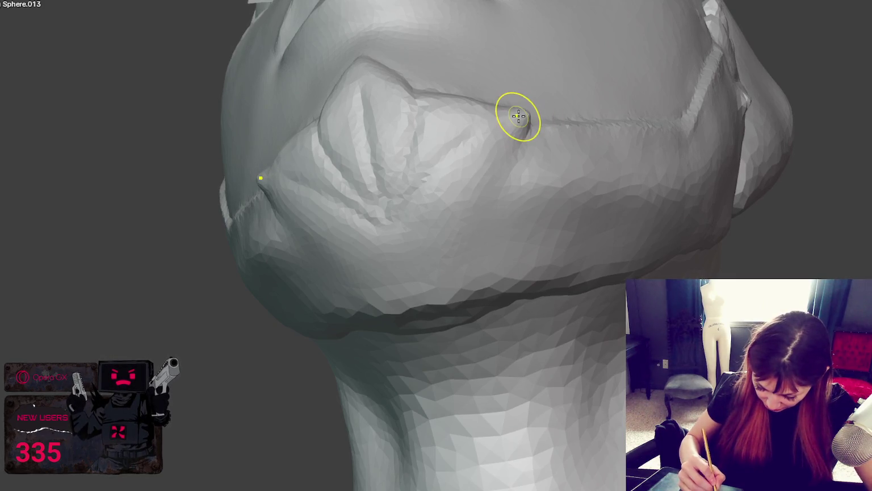
pyautogui.moveTo(522, 117)
pyautogui.mouseDown(button='middle')
pyautogui.moveTo(537, 120)
pyautogui.moveTo(554, 150)
pyautogui.mouseUp(button='middle')
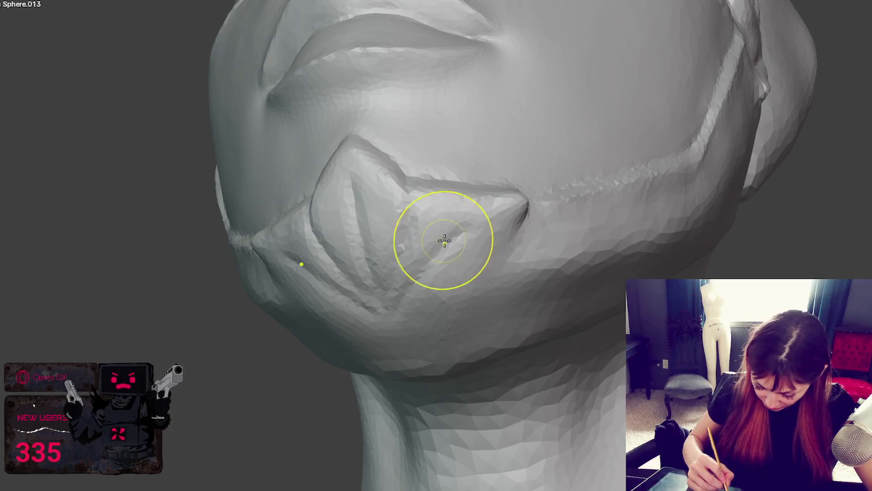
pyautogui.scroll(-1, 444, 240)
pyautogui.moveTo(399, 233); pyautogui.dragTo(318, 250)
pyautogui.moveTo(335, 249)
pyautogui.mouseDown(button='middle')
pyautogui.moveTo(351, 247)
pyautogui.moveTo(288, 285)
pyautogui.mouseUp(button='middle')
pyautogui.moveTo(289, 285); pyautogui.dragTo(259, 312)
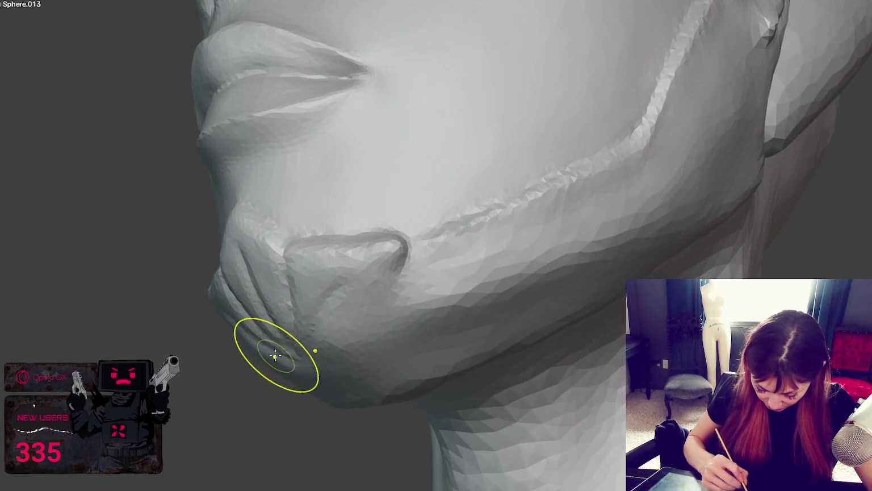
# Enlarge the sculpt brush with F and study the chin and jaw from front and side
pyautogui.press('f')
pyautogui.click(296, 357)
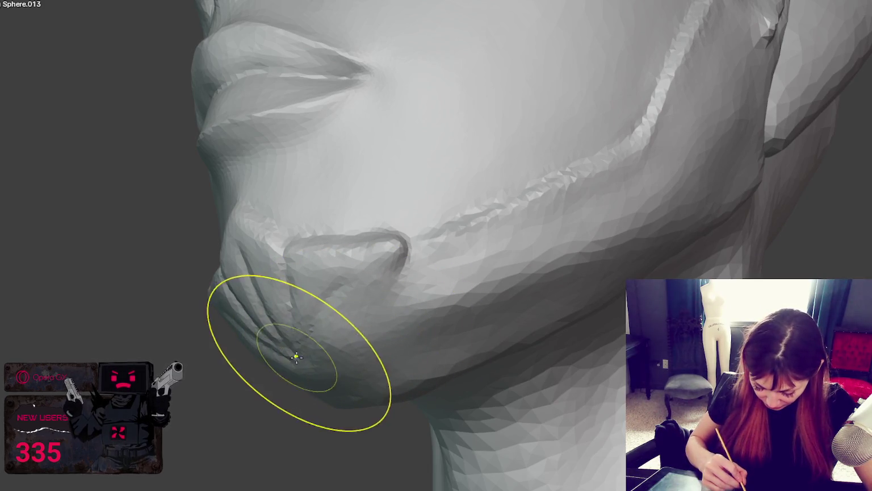
pyautogui.moveTo(419, 331); pyautogui.dragTo(233, 369, button='middle')
pyautogui.scroll(3, 349, 365)
pyautogui.moveTo(349, 365); pyautogui.dragTo(511, 369, button='middle')
pyautogui.scroll(2, 621, 371)
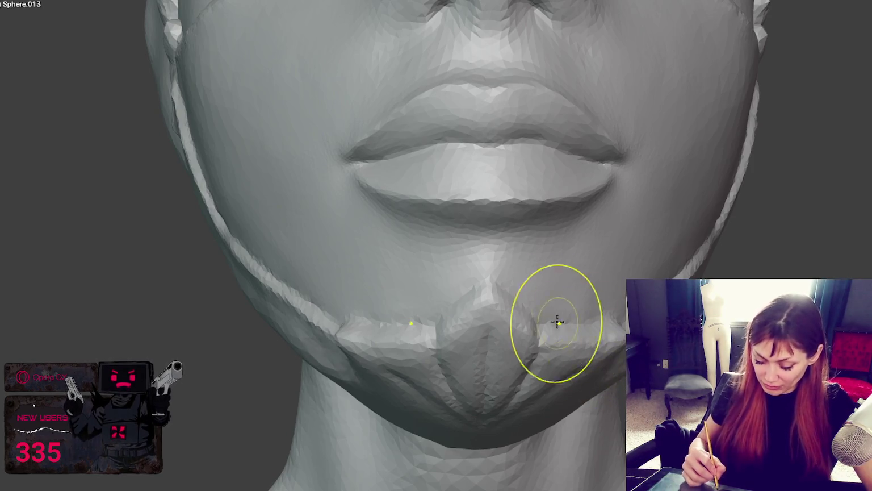
pyautogui.moveTo(558, 322); pyautogui.dragTo(594, 321, button='middle')
pyautogui.scroll(3, 653, 320)
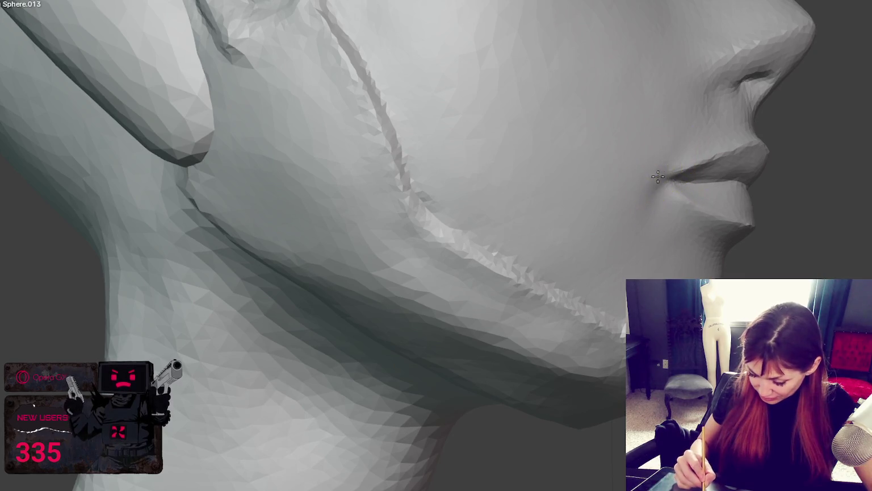
# Deepen the crease at the mouth corner
pyautogui.moveTo(676, 164); pyautogui.dragTo(693, 230, button='middle')
pyautogui.moveTo(652, 224); pyautogui.dragTo(659, 210)
pyautogui.moveTo(673, 223); pyautogui.dragTo(635, 230, button='middle')
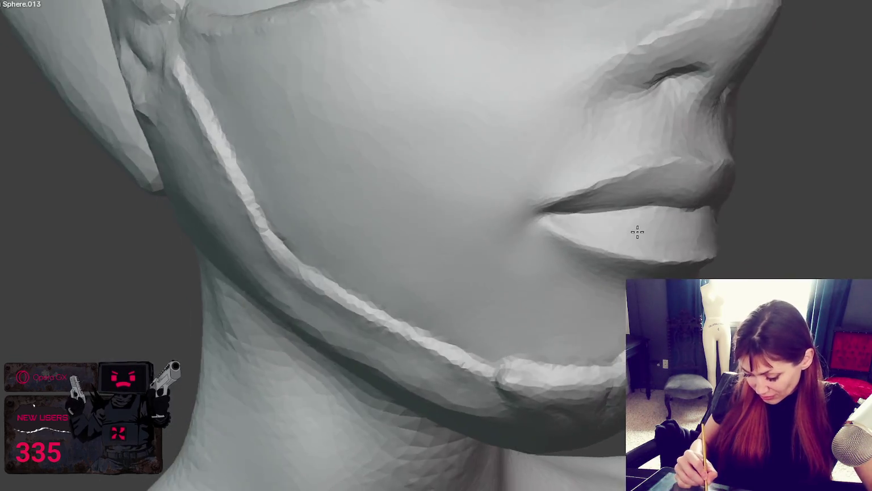
pyautogui.scroll(2, 615, 230)
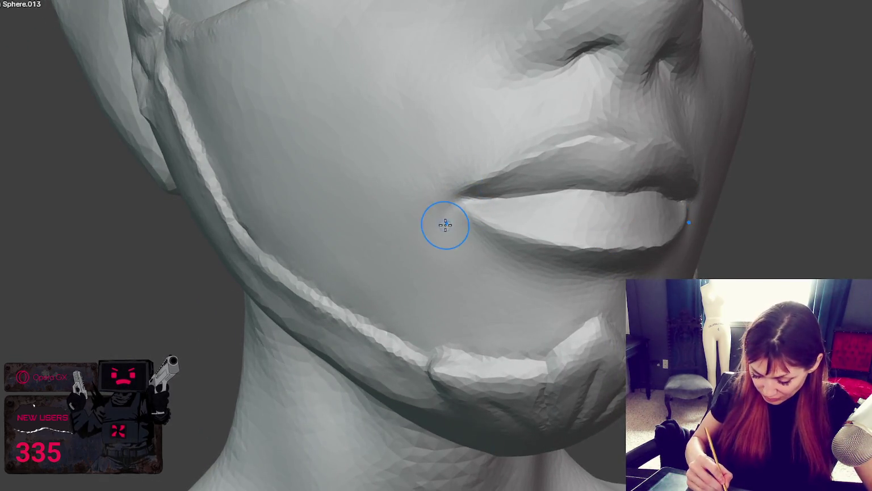
pyautogui.moveTo(531, 230)
pyautogui.mouseDown(button='middle')
pyautogui.moveTo(585, 211)
pyautogui.moveTo(594, 197)
pyautogui.mouseUp(button='middle')
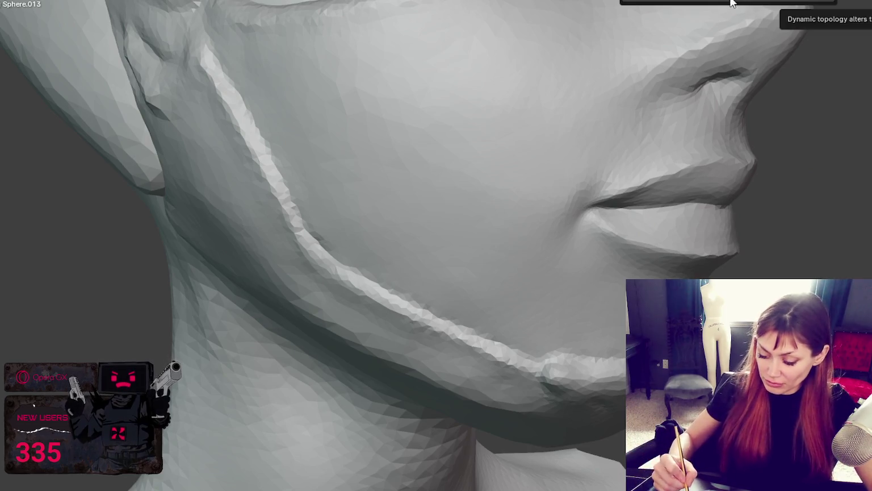
# Frame the whole head in front view, leave sculpting and select the hair cap
pyautogui.press('KP_Decimal')
pyautogui.press('KP_1')
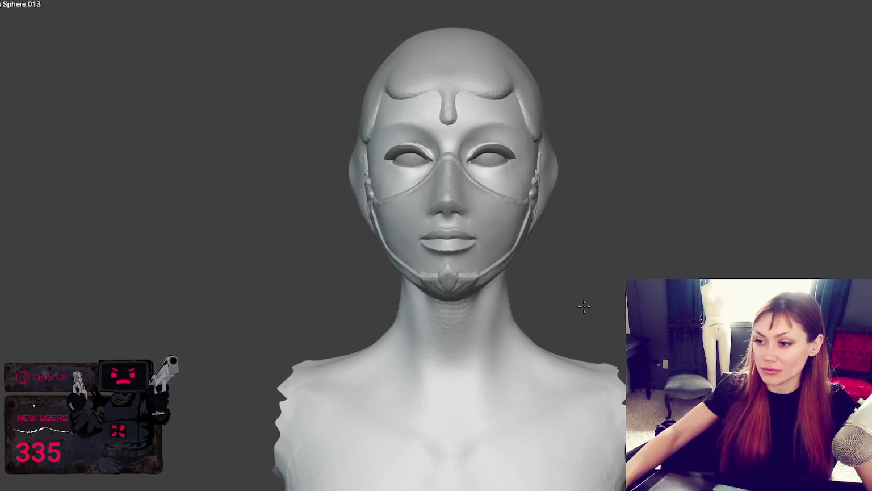
pyautogui.moveTo(586, 308)
pyautogui.mouseDown(button='middle')
pyautogui.moveTo(582, 292)
pyautogui.moveTo(666, 163)
pyautogui.mouseUp(button='middle')
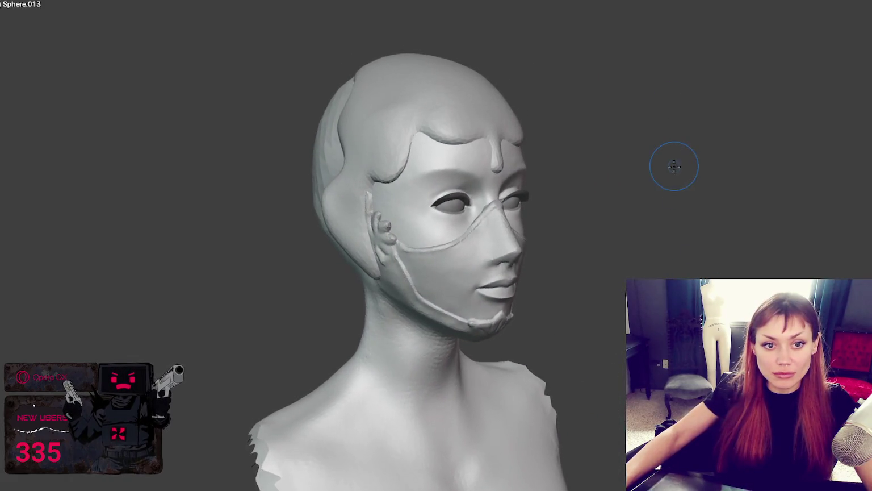
pyautogui.scroll(3, 555, 29)
pyautogui.press('KP_1')
pyautogui.keyDown('shift'); pyautogui.click(446, 104); pyautogui.keyUp('shift')
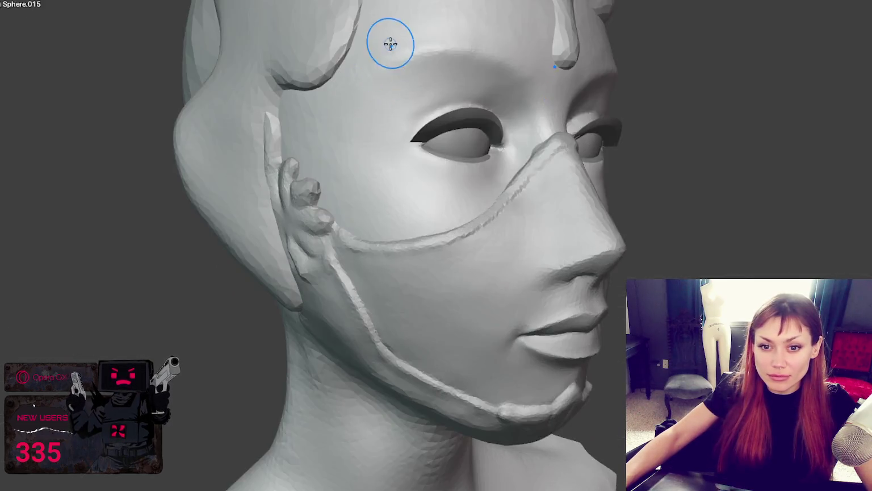
# Switch to the Smooth brush and smooth the bottom of the forehead drip
pyautogui.moveTo(390, 42); pyautogui.dragTo(510, 278, button='middle')
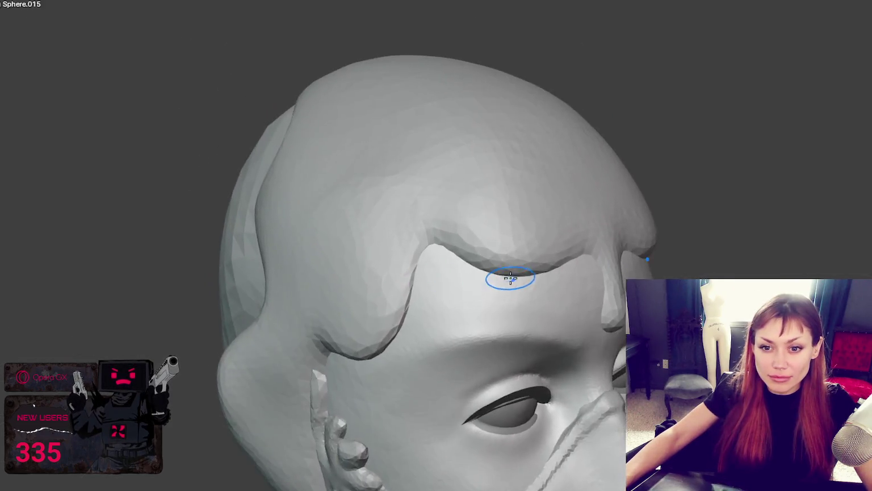
pyautogui.scroll(5, 509, 251)
pyautogui.scroll(-2, 509, 251)
pyautogui.moveTo(583, 242)
pyautogui.mouseDown(button='middle')
pyautogui.moveTo(637, 265)
pyautogui.moveTo(624, 272)
pyautogui.mouseUp(button='middle')
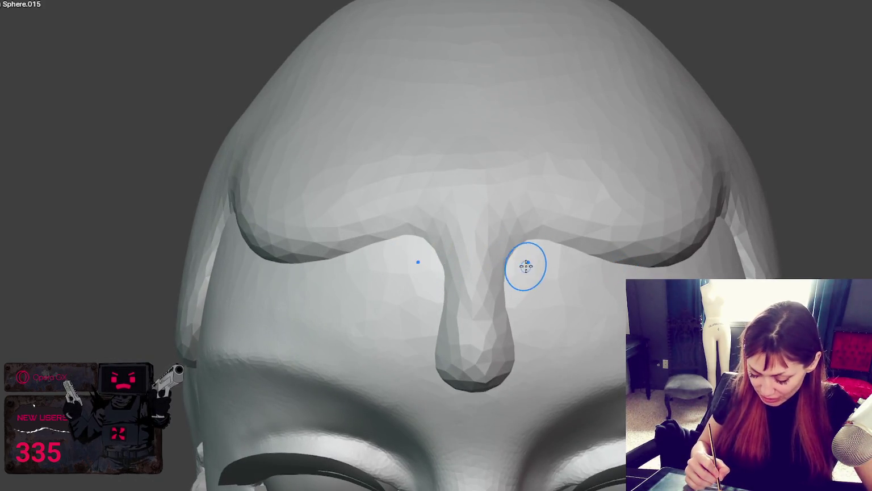
pyautogui.press('s')
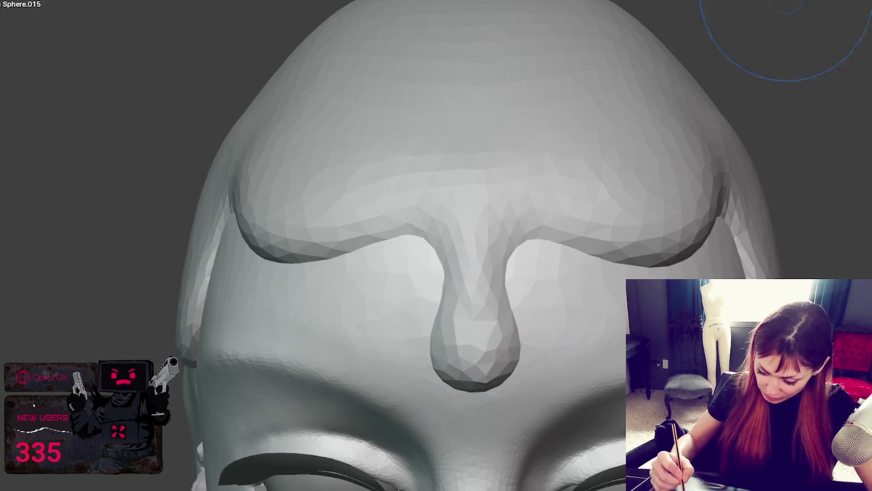
pyautogui.moveTo(473, 335); pyautogui.dragTo(478, 388)
# Resize the brush with F, check the brow area, and zoom out to the whole head
pyautogui.press('f')
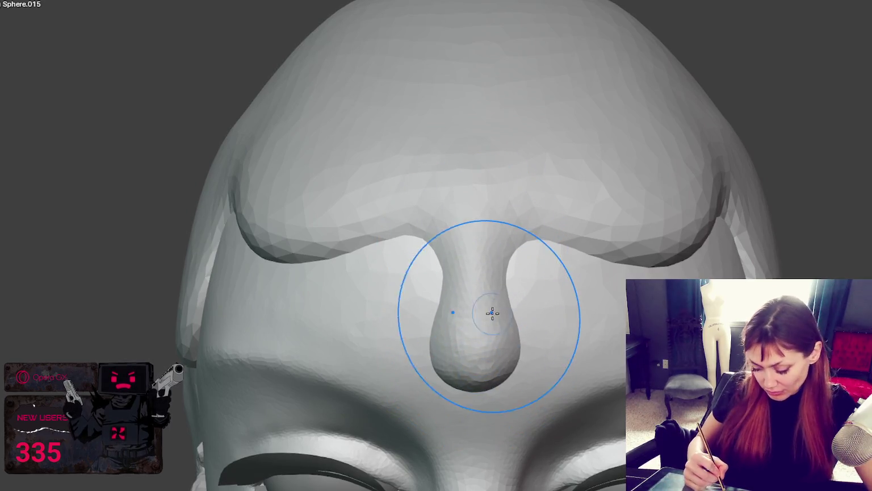
pyautogui.click(492, 308)
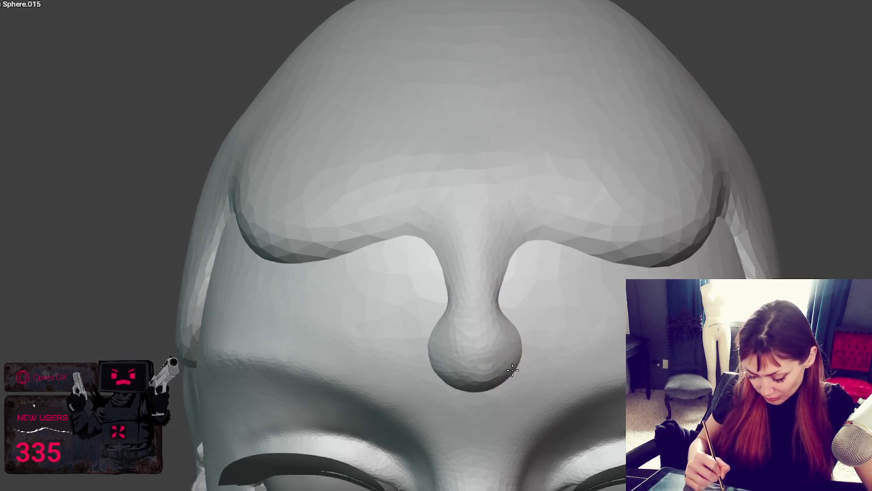
pyautogui.moveTo(518, 348)
pyautogui.mouseDown(button='middle')
pyautogui.moveTo(541, 321)
pyautogui.moveTo(506, 322)
pyautogui.moveTo(537, 217)
pyautogui.moveTo(545, 257)
pyautogui.moveTo(539, 292)
pyautogui.mouseUp(button='middle')
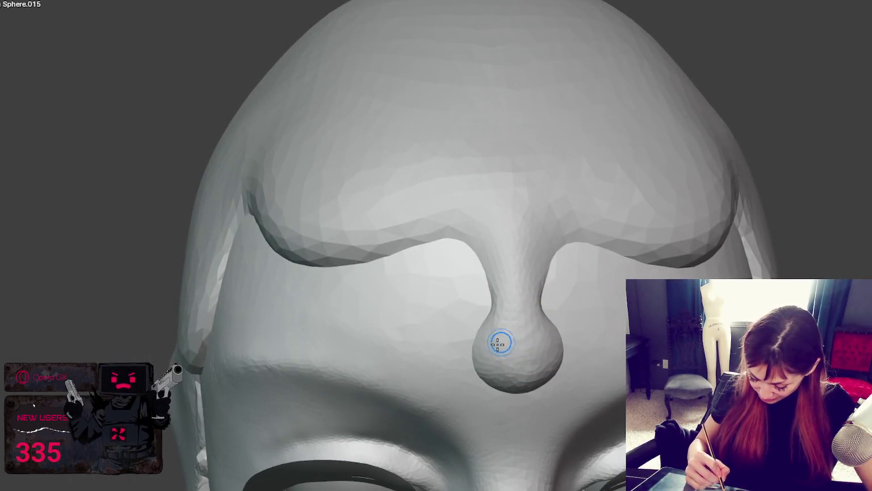
pyautogui.moveTo(528, 369); pyautogui.dragTo(541, 332, button='middle')
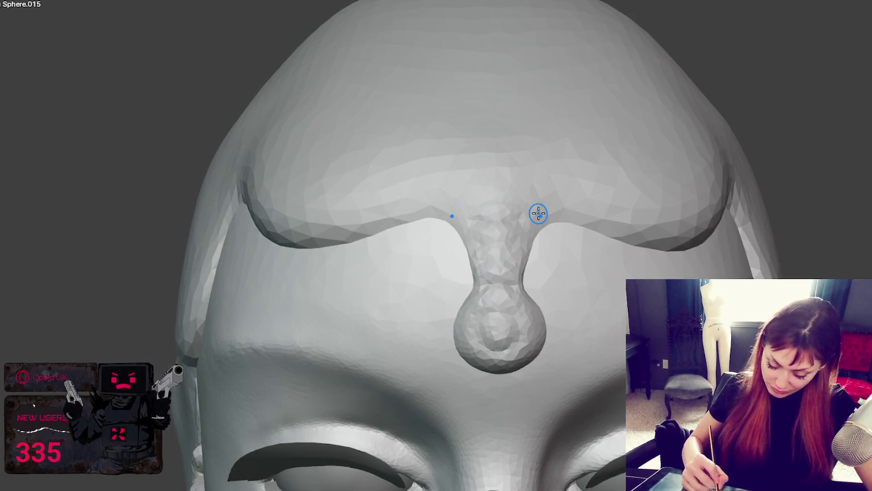
pyautogui.scroll(-10, 538, 210)
pyautogui.moveTo(553, 210); pyautogui.dragTo(576, 211, button='middle')
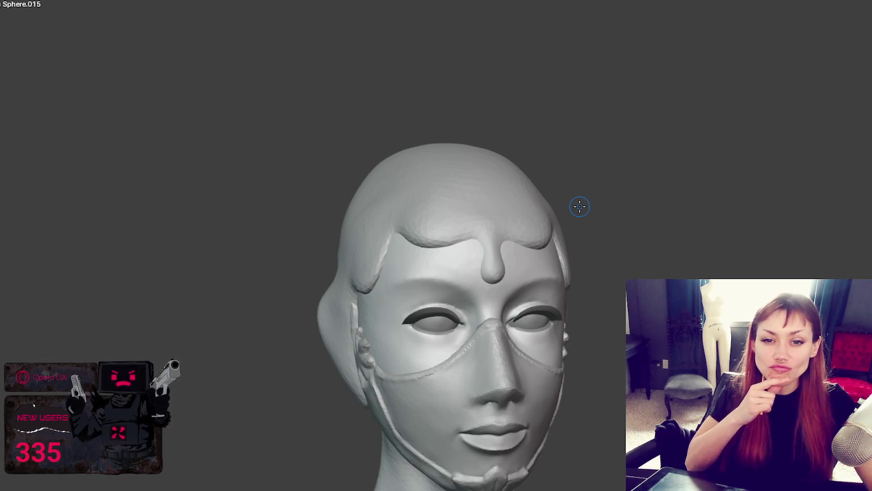
# From a top-rear view, pull the hair cap's lower edge into a wave
pyautogui.scroll(2, 579, 206)
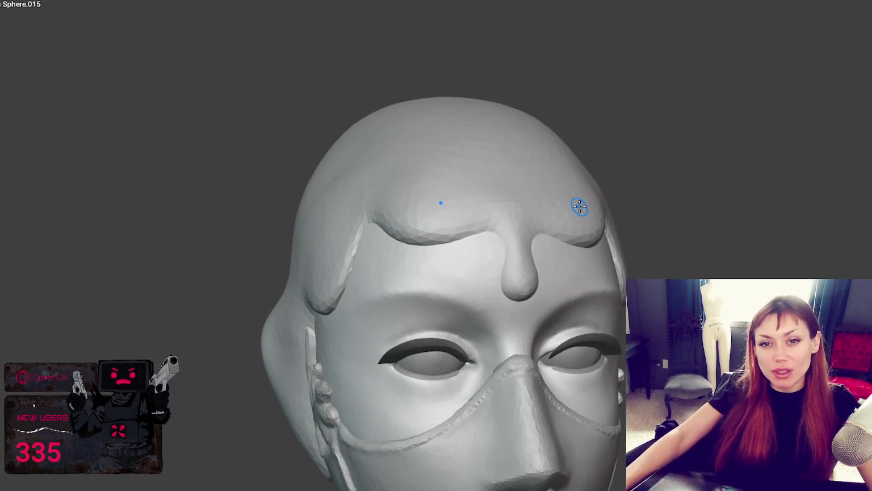
pyautogui.scroll(2, 579, 206)
pyautogui.moveTo(579, 206)
pyautogui.mouseDown(button='middle')
pyautogui.moveTo(462, 175)
pyautogui.moveTo(568, 250)
pyautogui.moveTo(573, 267)
pyautogui.moveTo(568, 245)
pyautogui.moveTo(528, 250)
pyautogui.mouseUp(button='middle')
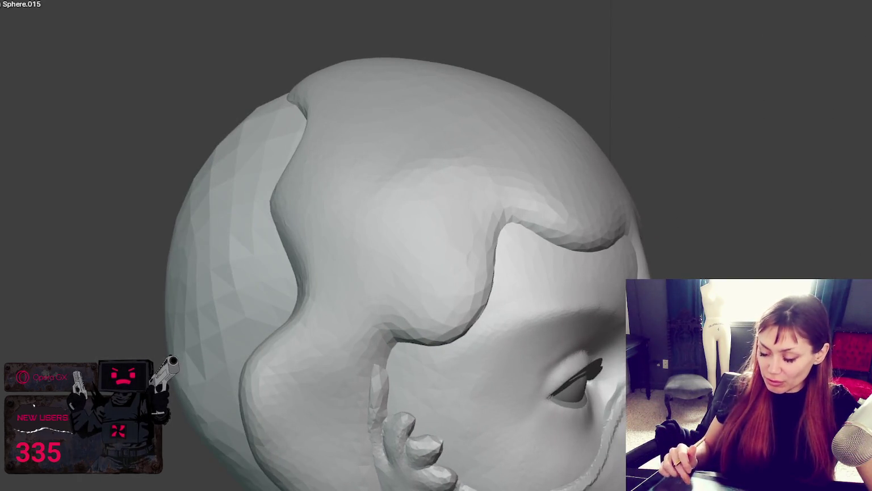
pyautogui.moveTo(528, 250); pyautogui.dragTo(823, 260, button='middle')
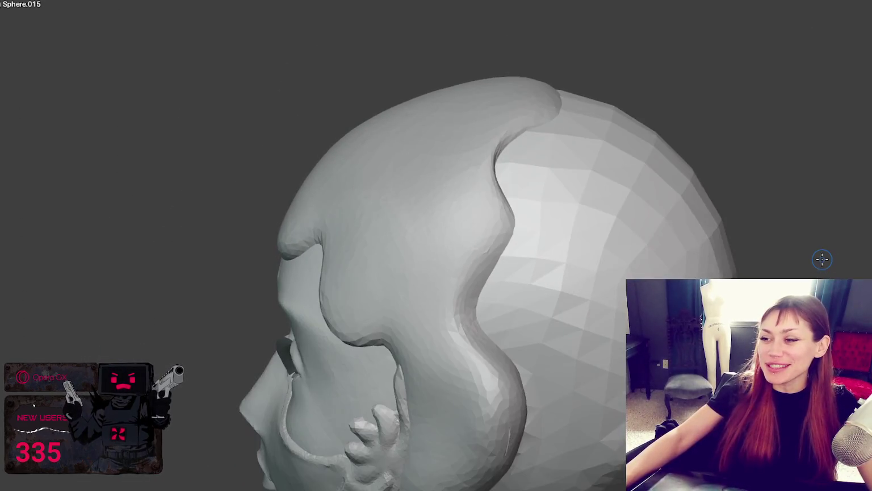
pyautogui.moveTo(631, 213)
pyautogui.mouseDown(button='middle')
pyautogui.moveTo(829, 241)
pyautogui.moveTo(802, 273)
pyautogui.mouseUp(button='middle')
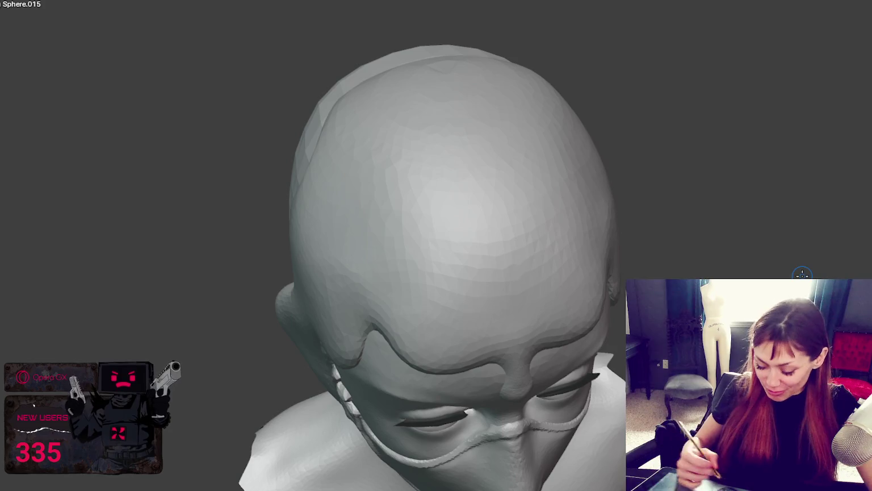
pyautogui.moveTo(351, 302)
pyautogui.mouseDown(button='middle')
pyautogui.moveTo(500, 302)
pyautogui.moveTo(574, 288)
pyautogui.moveTo(448, 228)
pyautogui.mouseUp(button='middle')
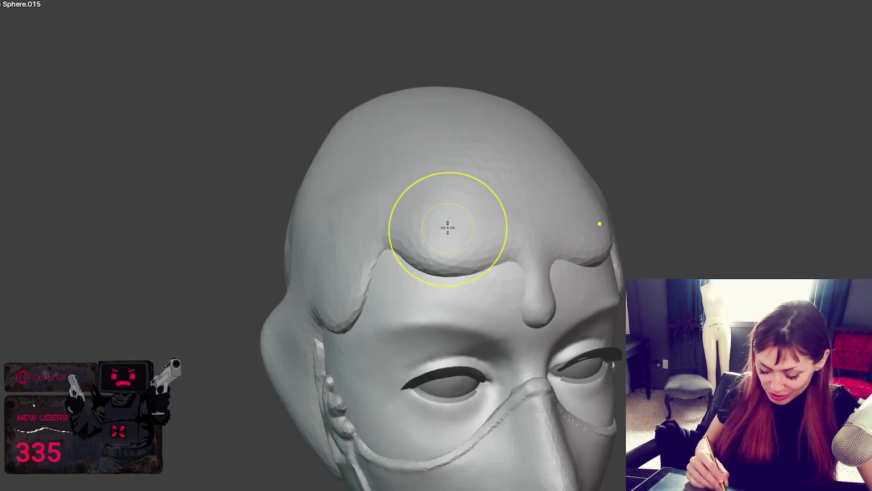
pyautogui.moveTo(347, 177)
pyautogui.mouseDown(button='middle')
pyautogui.moveTo(172, 361)
pyautogui.moveTo(561, 307)
pyautogui.mouseUp(button='middle')
pyautogui.moveTo(410, 302); pyautogui.dragTo(477, 230)
pyautogui.moveTo(469, 261)
pyautogui.mouseDown()
pyautogui.moveTo(481, 240)
pyautogui.moveTo(469, 246)
pyautogui.mouseUp()
# Reshape the hair lock curving down beside the ear
pyautogui.moveTo(469, 245)
pyautogui.mouseDown(button='middle')
pyautogui.moveTo(495, 243)
pyautogui.moveTo(396, 166)
pyautogui.mouseUp(button='middle')
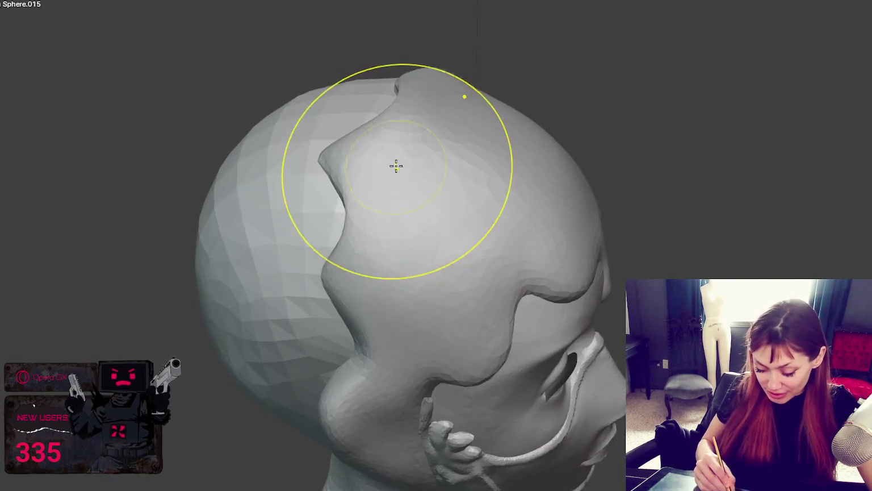
pyautogui.moveTo(403, 127)
pyautogui.mouseDown(button='middle')
pyautogui.moveTo(452, 149)
pyautogui.moveTo(469, 118)
pyautogui.moveTo(387, 98)
pyautogui.mouseUp(button='middle')
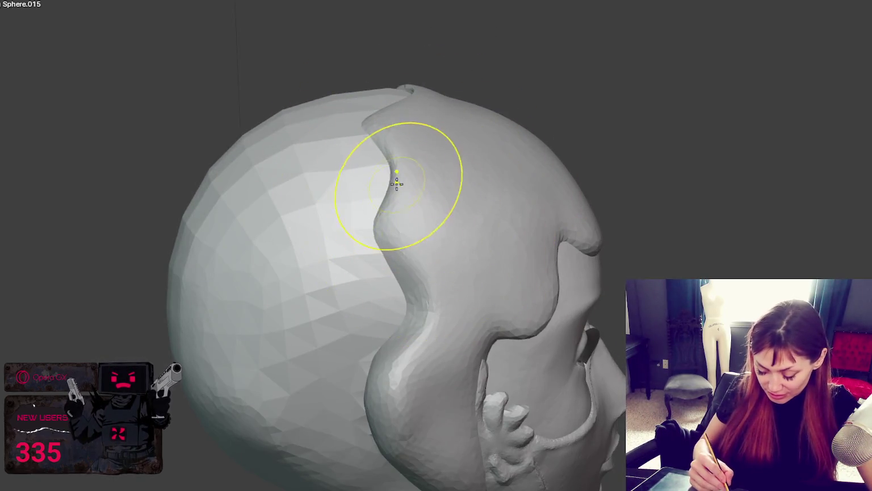
pyautogui.moveTo(442, 193)
pyautogui.mouseDown(button='middle')
pyautogui.moveTo(459, 197)
pyautogui.moveTo(490, 309)
pyautogui.mouseUp(button='middle')
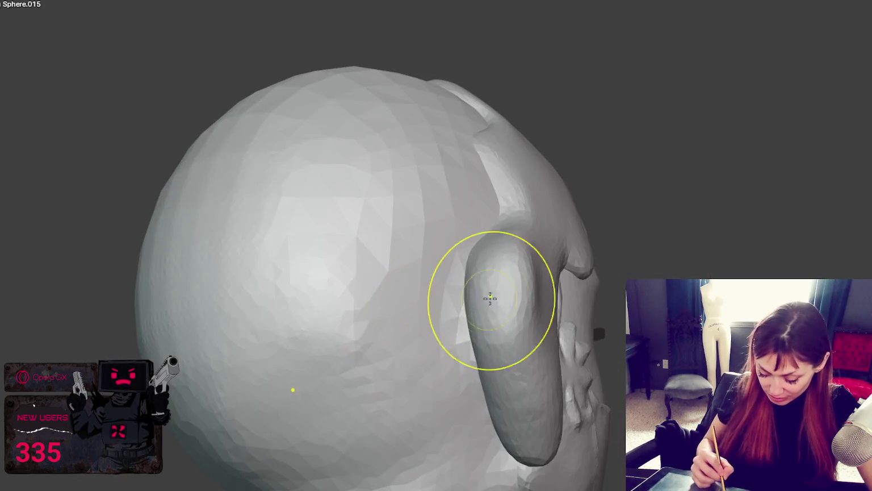
pyautogui.moveTo(500, 267); pyautogui.dragTo(499, 322, button='middle')
pyautogui.moveTo(500, 292); pyautogui.dragTo(437, 275, button='middle')
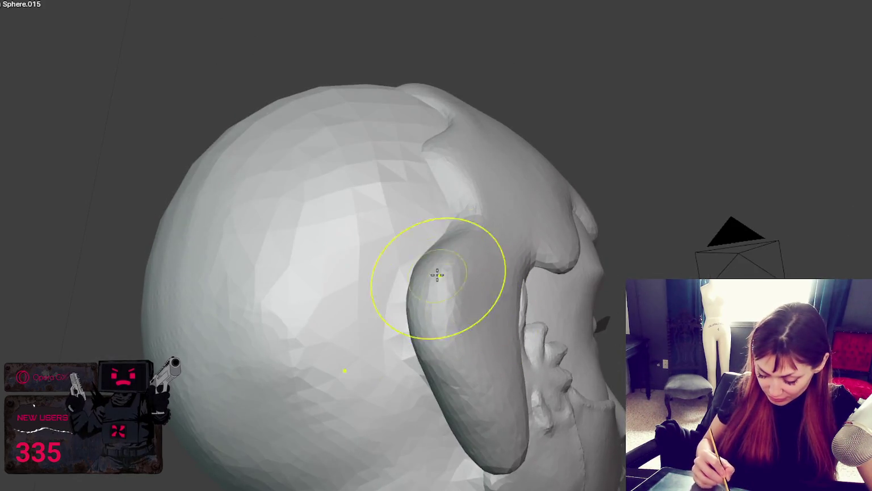
pyautogui.moveTo(467, 364); pyautogui.dragTo(414, 378, button='middle')
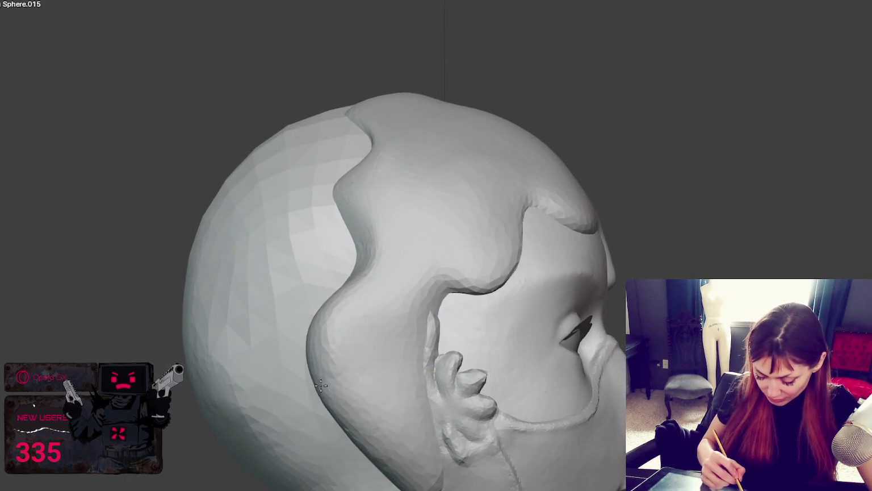
pyautogui.moveTo(335, 305); pyautogui.dragTo(377, 307)
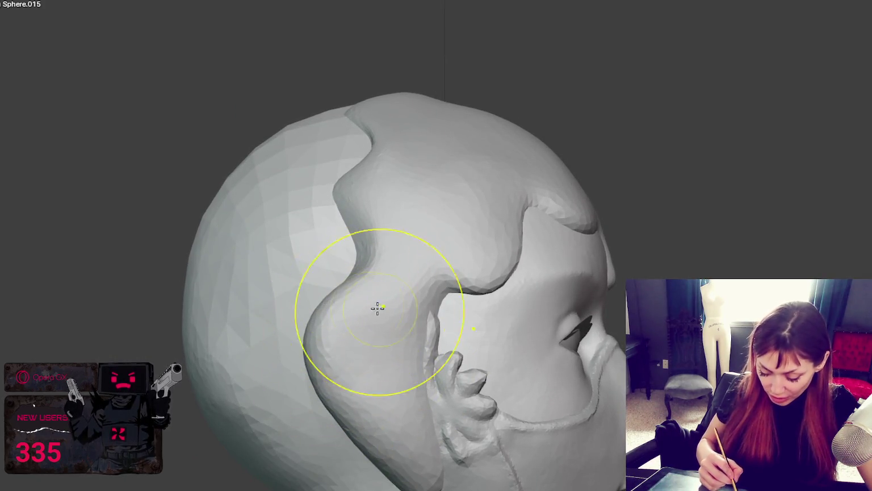
# Review the hair cap from front, three-quarter, side and left-profile views
pyautogui.moveTo(377, 307); pyautogui.dragTo(312, 278, button='middle')
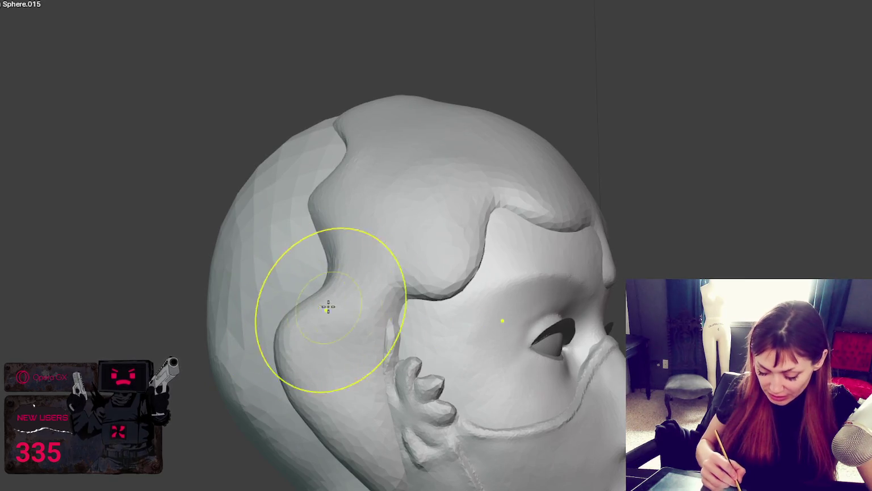
pyautogui.moveTo(328, 307); pyautogui.dragTo(324, 266, button='middle')
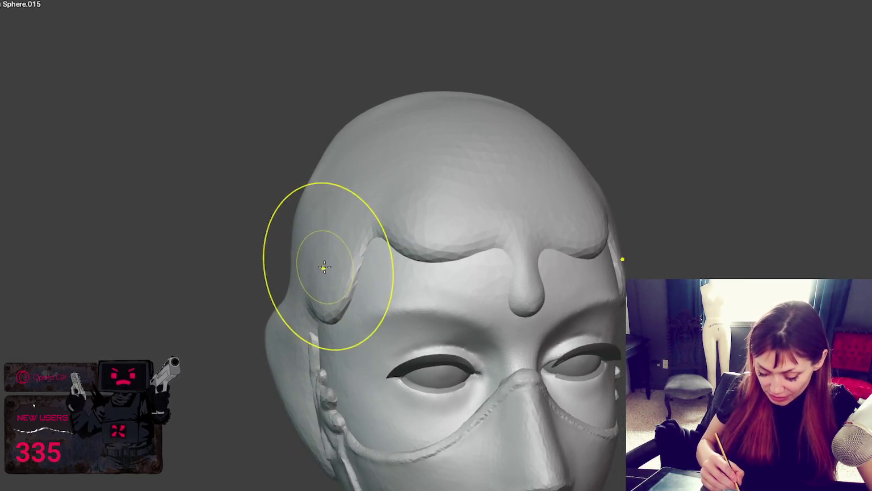
pyautogui.moveTo(312, 224); pyautogui.dragTo(352, 209, button='middle')
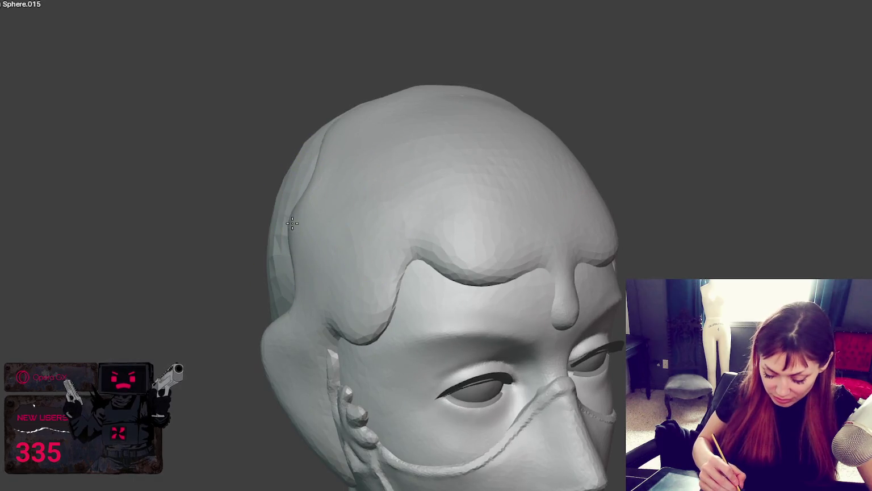
pyautogui.moveTo(307, 227)
pyautogui.mouseDown(button='middle')
pyautogui.moveTo(319, 190)
pyautogui.moveTo(352, 207)
pyautogui.moveTo(415, 149)
pyautogui.moveTo(458, 207)
pyautogui.mouseUp(button='middle')
pyautogui.moveTo(530, 152); pyautogui.dragTo(683, 110, button='middle')
pyautogui.moveTo(584, 125)
pyautogui.mouseDown(button='middle')
pyautogui.moveTo(545, 142)
pyautogui.moveTo(522, 165)
pyautogui.mouseUp(button='middle')
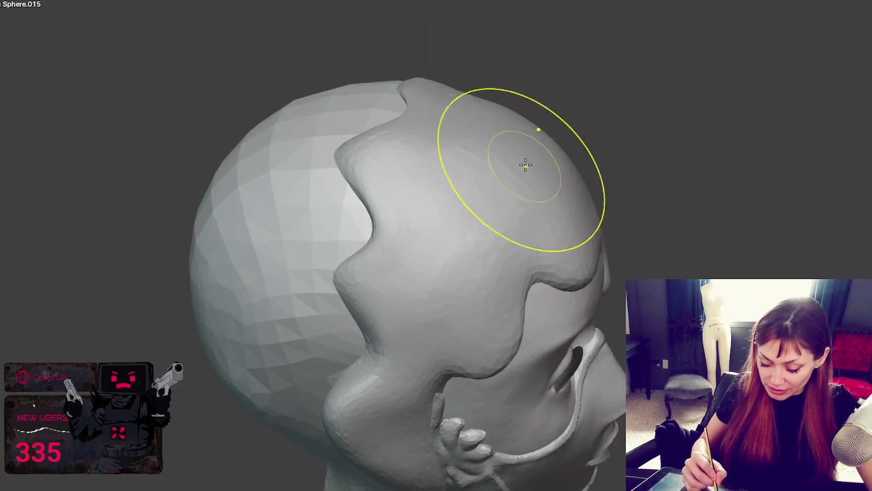
pyautogui.moveTo(425, 74)
pyautogui.mouseDown(button='middle')
pyautogui.moveTo(521, 74)
pyautogui.moveTo(608, 152)
pyautogui.mouseUp(button='middle')
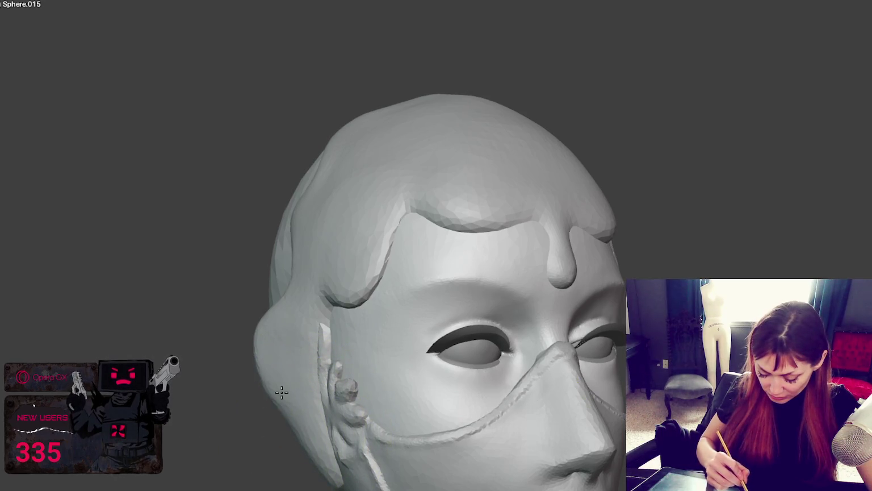
pyautogui.moveTo(282, 392)
pyautogui.mouseDown(button='middle')
pyautogui.moveTo(341, 457)
pyautogui.moveTo(542, 374)
pyautogui.mouseUp(button='middle')
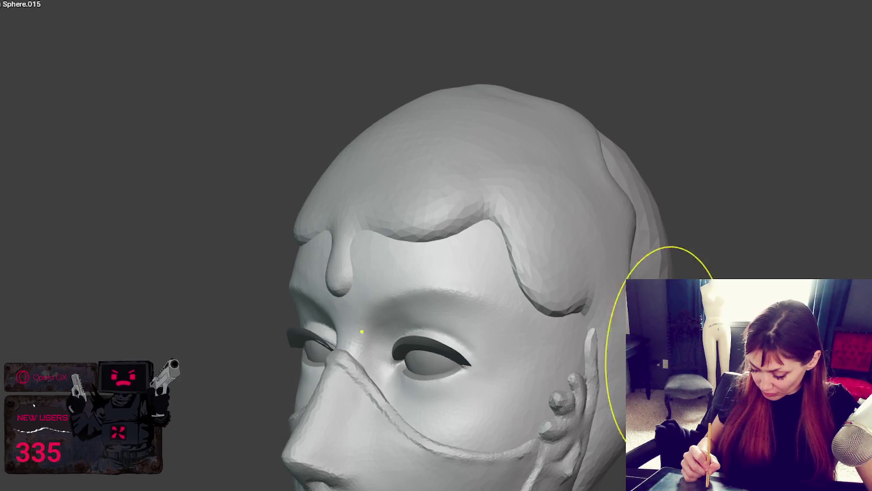
pyautogui.moveTo(636, 392)
pyautogui.mouseDown(button='middle')
pyautogui.moveTo(564, 390)
pyautogui.moveTo(647, 435)
pyautogui.moveTo(729, 310)
pyautogui.moveTo(642, 253)
pyautogui.mouseUp(button='middle')
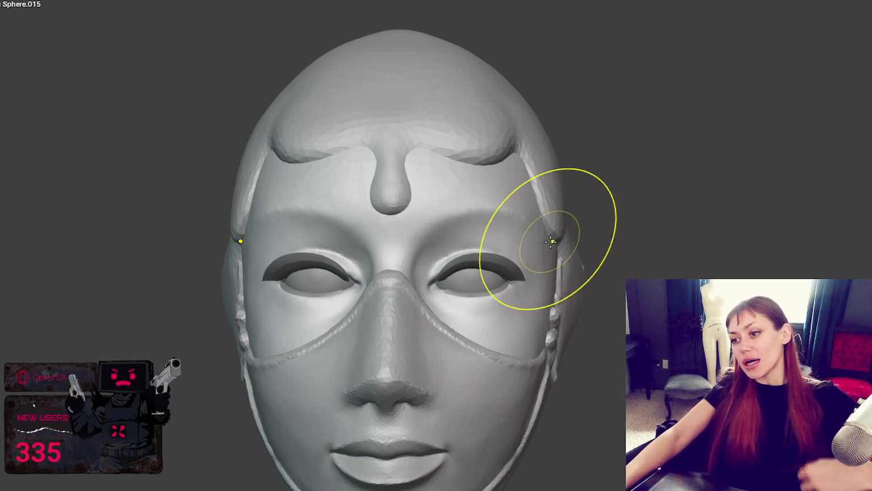
pyautogui.keyDown('shift'); pyautogui.moveTo(518, 177); pyautogui.dragTo(513, 254, button='middle'); pyautogui.keyUp('shift')
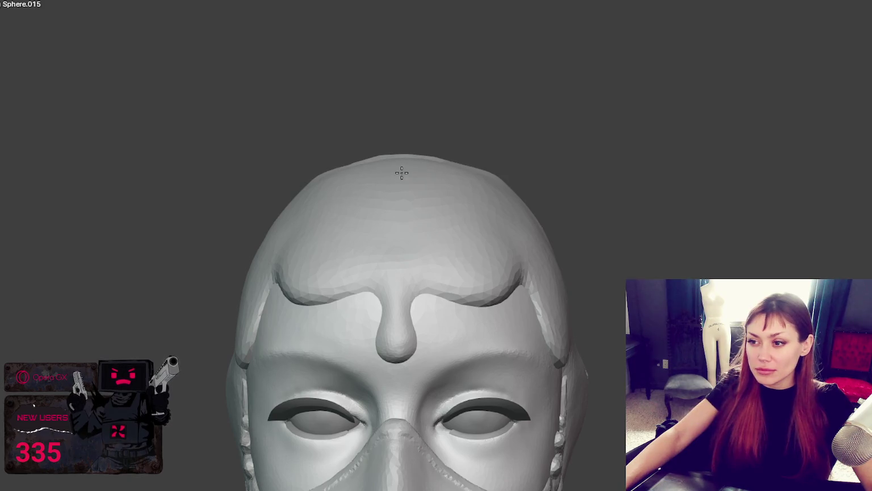
pyautogui.moveTo(467, 179)
pyautogui.mouseDown(button='middle')
pyautogui.moveTo(493, 286)
pyautogui.moveTo(462, 199)
pyautogui.moveTo(390, 170)
pyautogui.moveTo(457, 131)
pyautogui.mouseUp(button='middle')
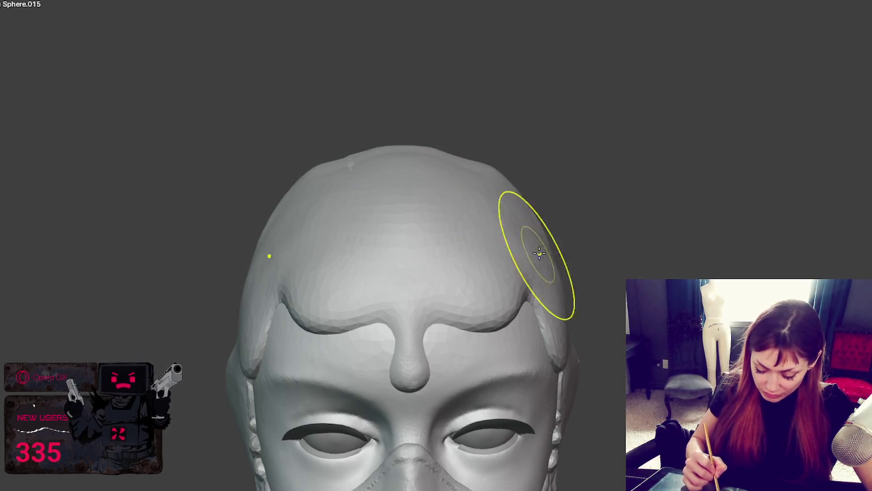
# Flatten and smooth small patches on top of the skull
pyautogui.moveTo(539, 252); pyautogui.dragTo(555, 243, button='middle')
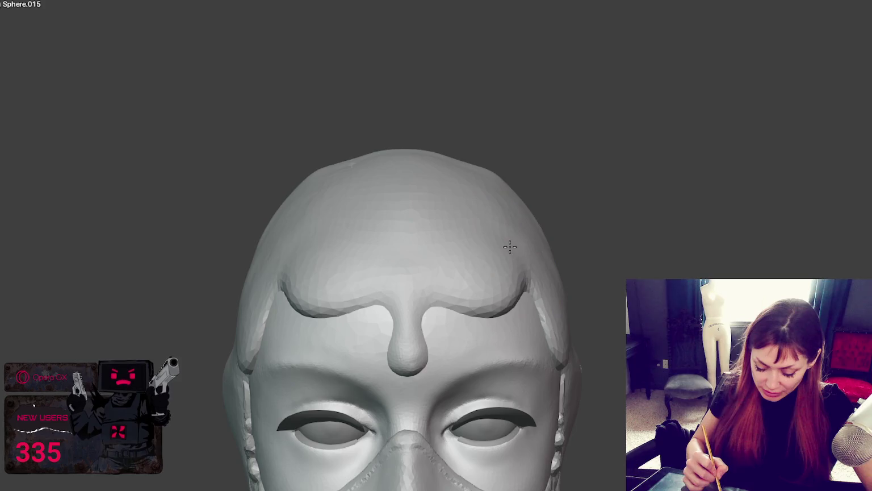
pyautogui.moveTo(489, 207); pyautogui.dragTo(477, 199)
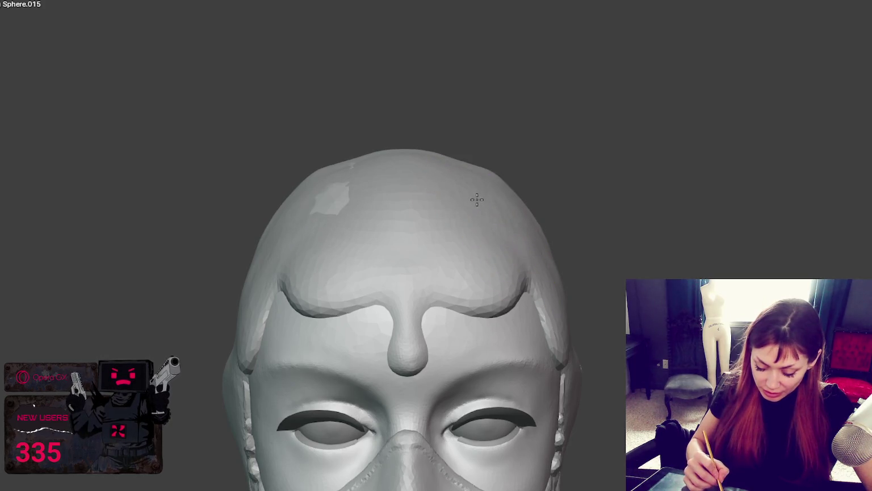
pyautogui.moveTo(492, 233)
pyautogui.mouseDown(button='middle')
pyautogui.moveTo(532, 219)
pyautogui.moveTo(511, 195)
pyautogui.mouseUp(button='middle')
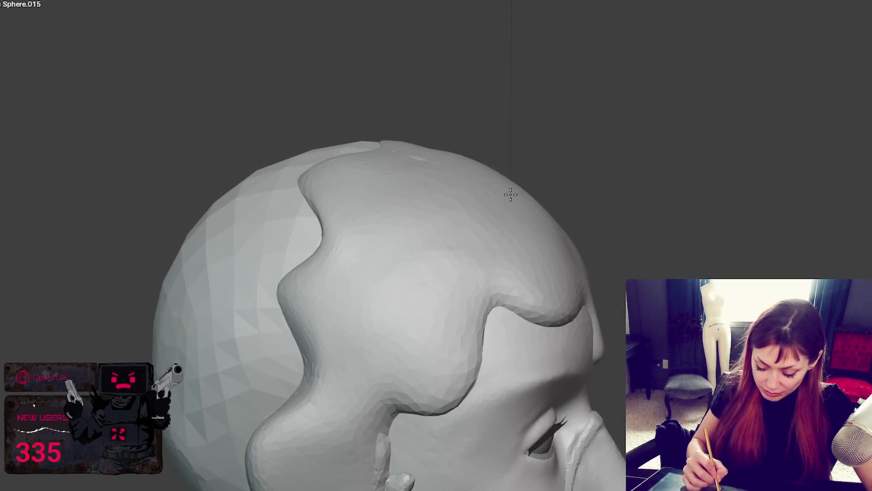
pyautogui.moveTo(525, 200); pyautogui.dragTo(523, 203)
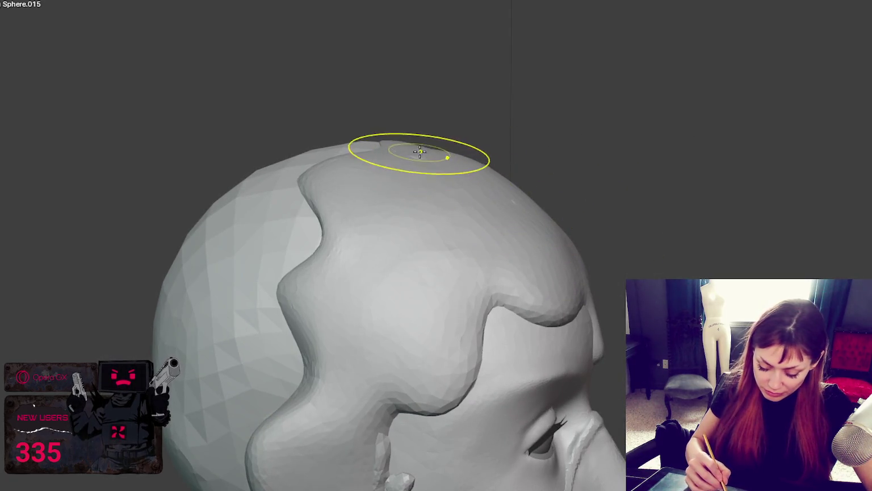
pyautogui.moveTo(412, 150)
pyautogui.mouseDown(button='middle')
pyautogui.moveTo(504, 152)
pyautogui.moveTo(460, 155)
pyautogui.mouseUp(button='middle')
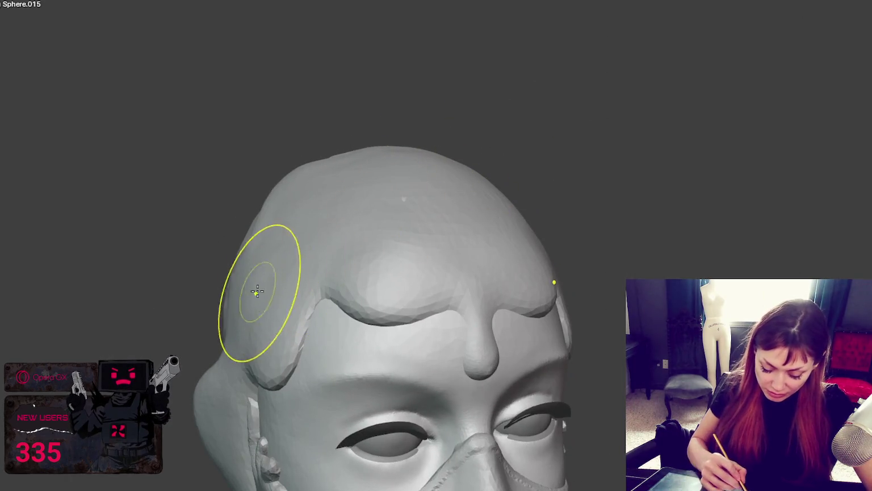
# Bulge out the right side of the hair cap, viewed from above
pyautogui.moveTo(251, 264)
pyautogui.mouseDown(button='middle')
pyautogui.moveTo(311, 263)
pyautogui.moveTo(305, 249)
pyautogui.moveTo(314, 318)
pyautogui.moveTo(369, 245)
pyautogui.moveTo(385, 205)
pyautogui.mouseUp(button='middle')
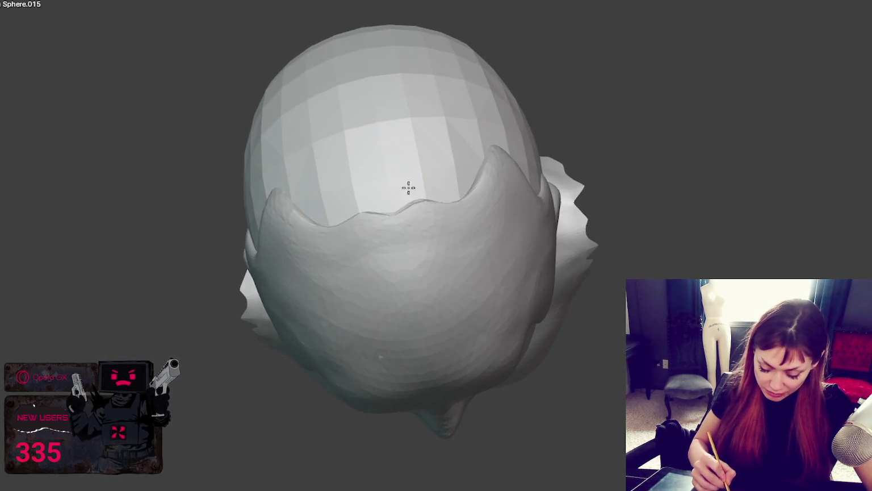
pyautogui.moveTo(482, 225); pyautogui.dragTo(475, 278, button='middle')
pyautogui.moveTo(476, 324); pyautogui.dragTo(563, 236, button='middle')
pyautogui.moveTo(541, 203); pyautogui.dragTo(424, 205, button='middle')
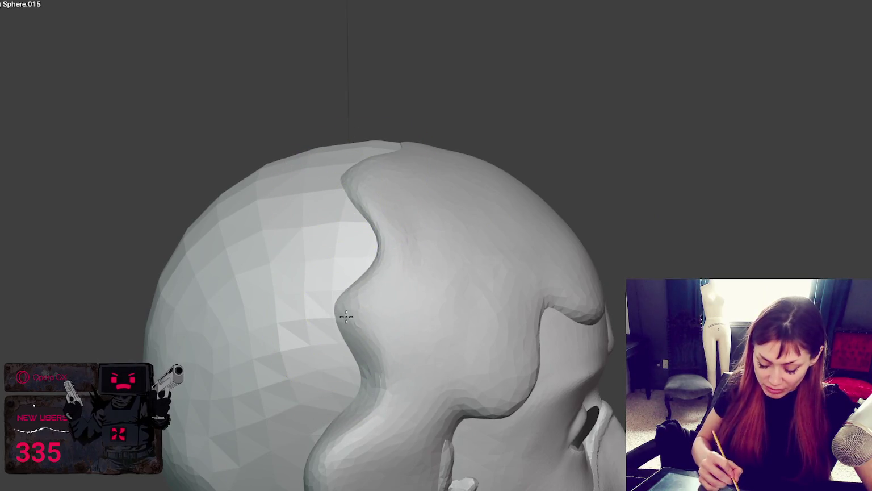
pyautogui.moveTo(467, 275)
pyautogui.mouseDown(button='middle')
pyautogui.moveTo(418, 301)
pyautogui.moveTo(409, 292)
pyautogui.moveTo(418, 282)
pyautogui.mouseUp(button='middle')
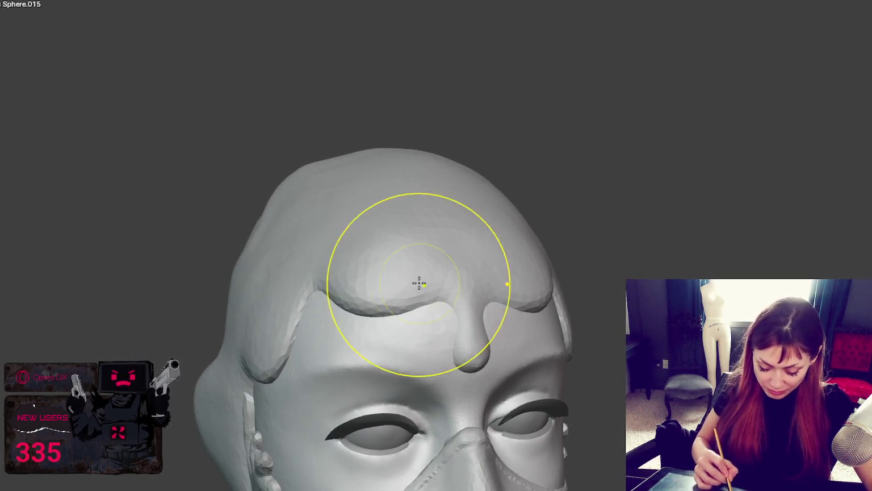
pyautogui.click(259, 355)
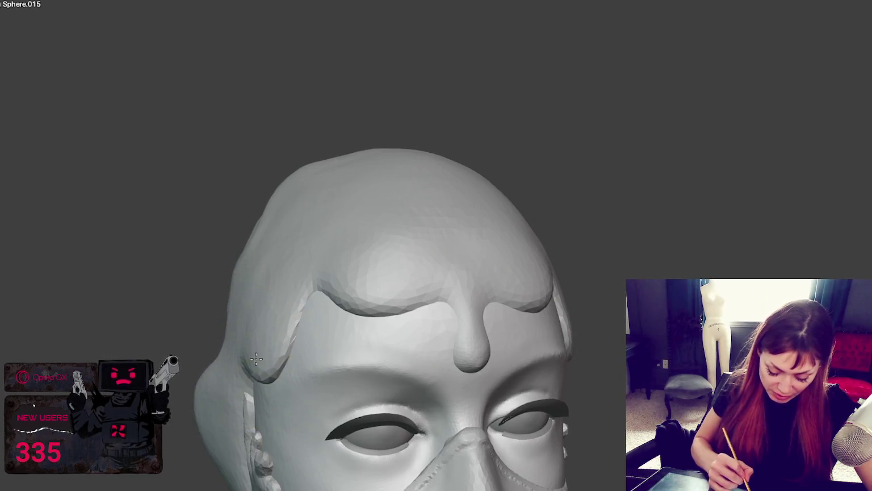
pyautogui.moveTo(259, 339)
pyautogui.mouseDown(button='middle')
pyautogui.moveTo(305, 304)
pyautogui.moveTo(238, 351)
pyautogui.moveTo(558, 288)
pyautogui.mouseUp(button='middle')
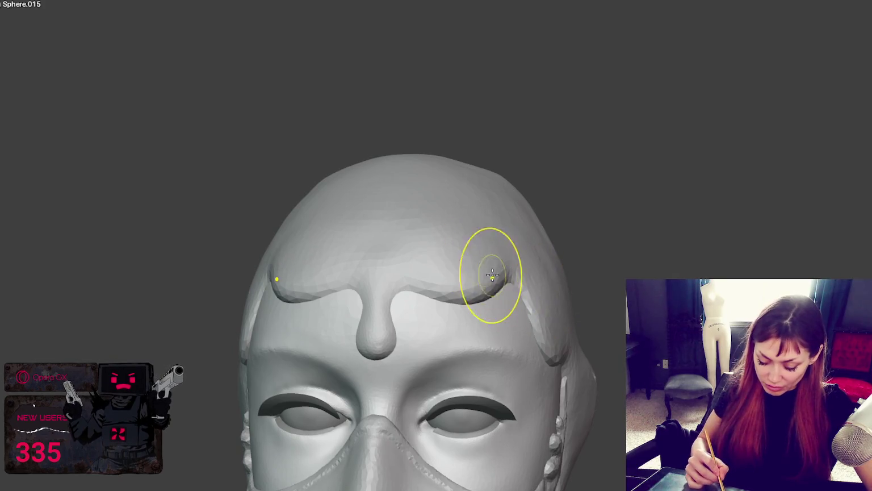
pyautogui.moveTo(469, 297)
pyautogui.mouseDown(button='middle')
pyautogui.moveTo(479, 356)
pyautogui.moveTo(488, 308)
pyautogui.moveTo(517, 276)
pyautogui.moveTo(451, 314)
pyautogui.moveTo(469, 286)
pyautogui.moveTo(502, 179)
pyautogui.moveTo(517, 175)
pyautogui.moveTo(523, 208)
pyautogui.mouseUp(button='middle')
pyautogui.moveTo(534, 214); pyautogui.dragTo(551, 249)
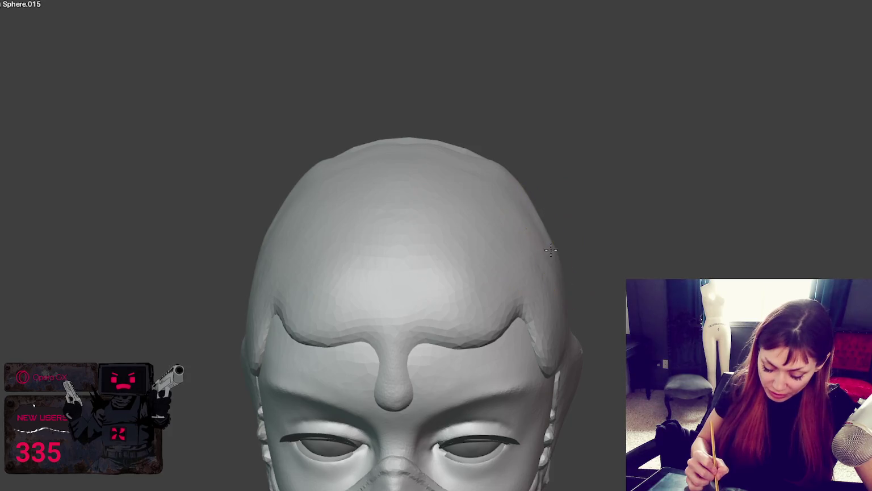
# Reshape the hair edge at the left temple
pyautogui.moveTo(548, 246); pyautogui.dragTo(525, 214, button='middle')
pyautogui.moveTo(253, 291); pyautogui.dragTo(284, 330)
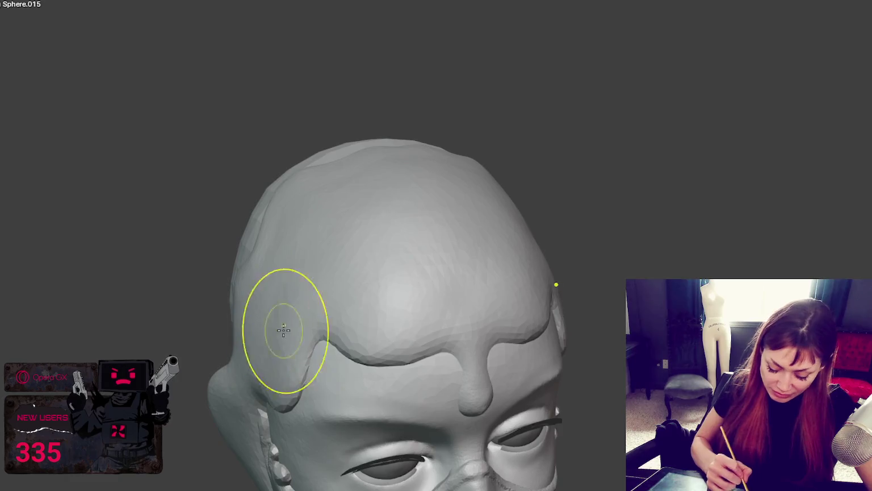
pyautogui.moveTo(284, 330); pyautogui.dragTo(440, 267, button='middle')
pyautogui.moveTo(263, 303)
pyautogui.mouseDown(button='middle')
pyautogui.moveTo(314, 259)
pyautogui.moveTo(263, 285)
pyautogui.mouseUp(button='middle')
pyautogui.moveTo(504, 244); pyautogui.dragTo(503, 243, button='middle')
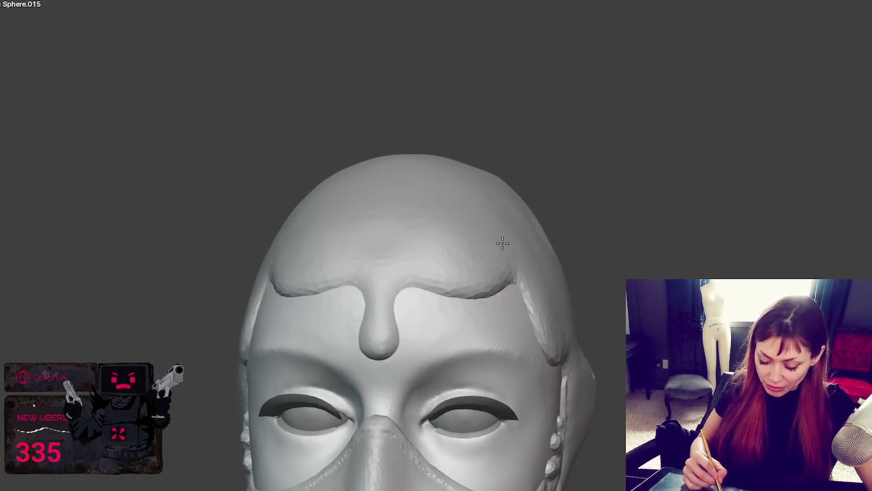
pyautogui.moveTo(451, 255); pyautogui.dragTo(493, 245, button='middle')
pyautogui.moveTo(439, 248)
pyautogui.mouseDown(button='middle')
pyautogui.moveTo(577, 250)
pyautogui.moveTo(517, 237)
pyautogui.moveTo(521, 274)
pyautogui.moveTo(537, 233)
pyautogui.moveTo(538, 276)
pyautogui.mouseUp(button='middle')
# Pull the forehead hair blob down into a pointed widow's-peak tip
pyautogui.scroll(2, 522, 274)
pyautogui.moveTo(440, 386)
pyautogui.mouseDown(button='middle')
pyautogui.moveTo(436, 335)
pyautogui.moveTo(453, 355)
pyautogui.mouseUp(button='middle')
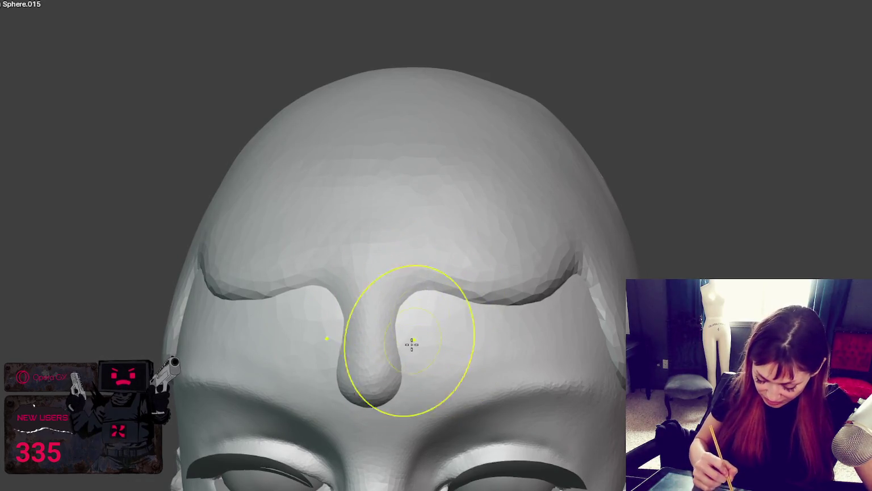
pyautogui.moveTo(411, 343); pyautogui.dragTo(376, 380)
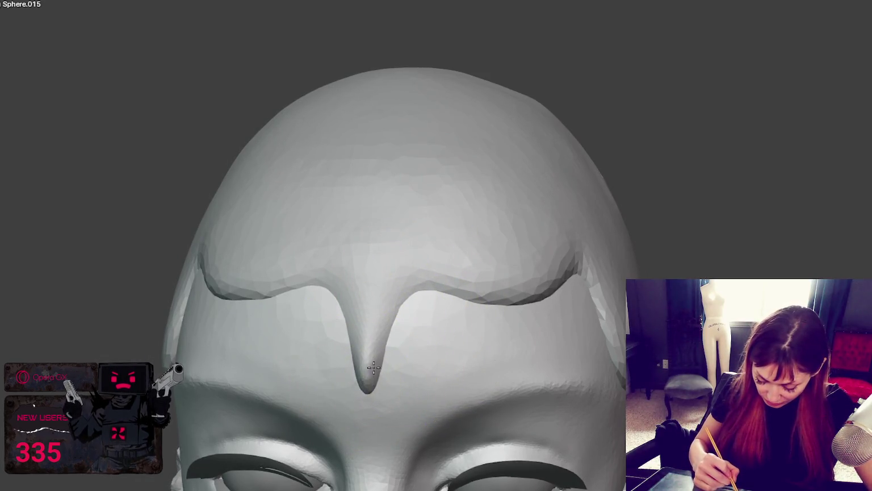
pyautogui.moveTo(380, 352); pyautogui.dragTo(414, 357, button='middle')
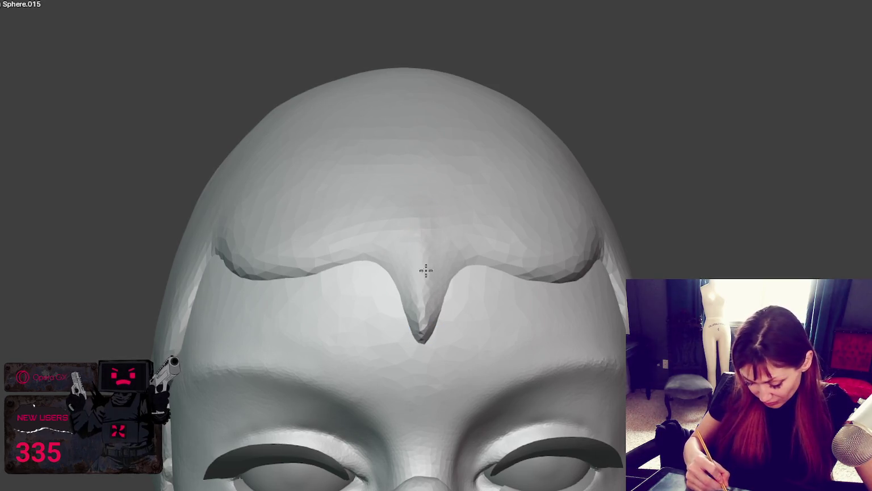
pyautogui.scroll(2, 422, 254)
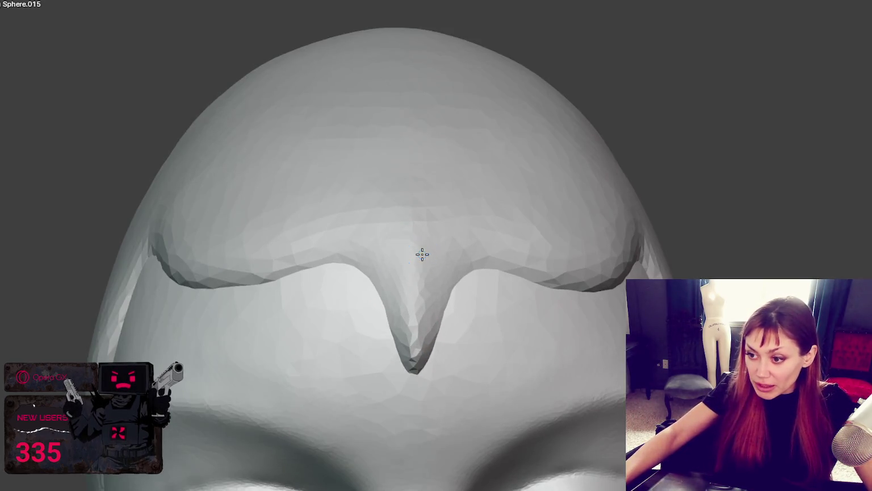
# Carve a crease down the pointed hair tip
pyautogui.moveTo(422, 254); pyautogui.dragTo(419, 257, button='middle')
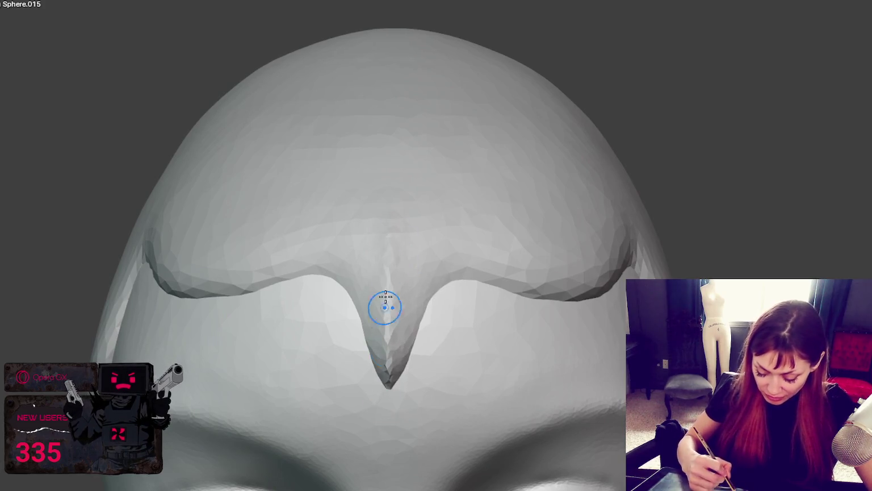
pyautogui.moveTo(406, 299); pyautogui.dragTo(391, 385)
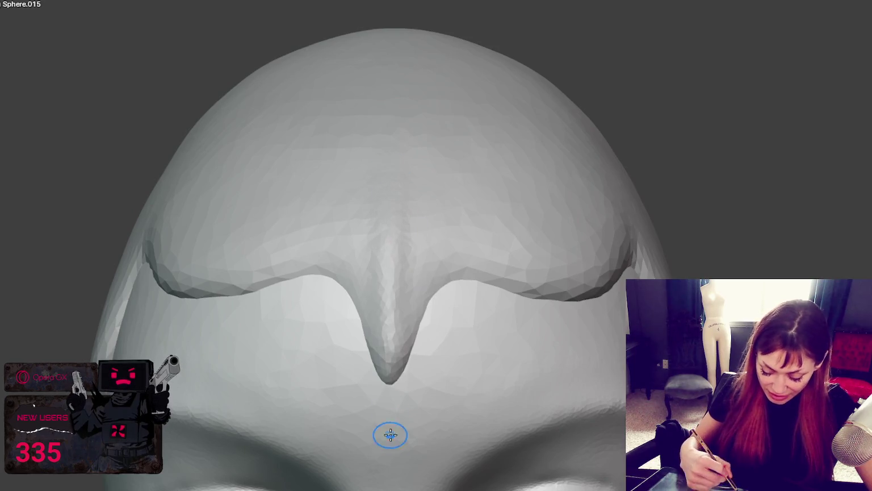
pyautogui.moveTo(437, 360); pyautogui.dragTo(447, 348, button='middle')
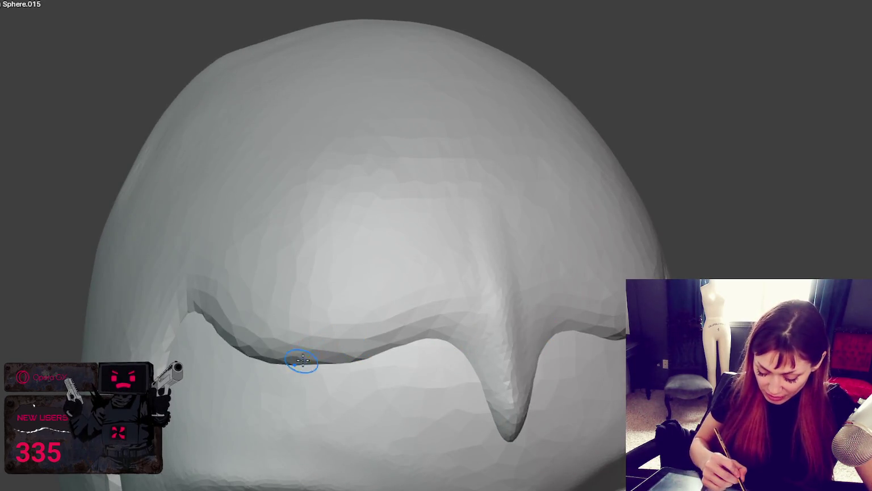
# From a frontal view, stroke the central forehead spike to make it fuller and higher
pyautogui.moveTo(530, 308)
pyautogui.mouseDown(button='middle')
pyautogui.moveTo(582, 341)
pyautogui.moveTo(555, 340)
pyautogui.mouseUp(button='middle')
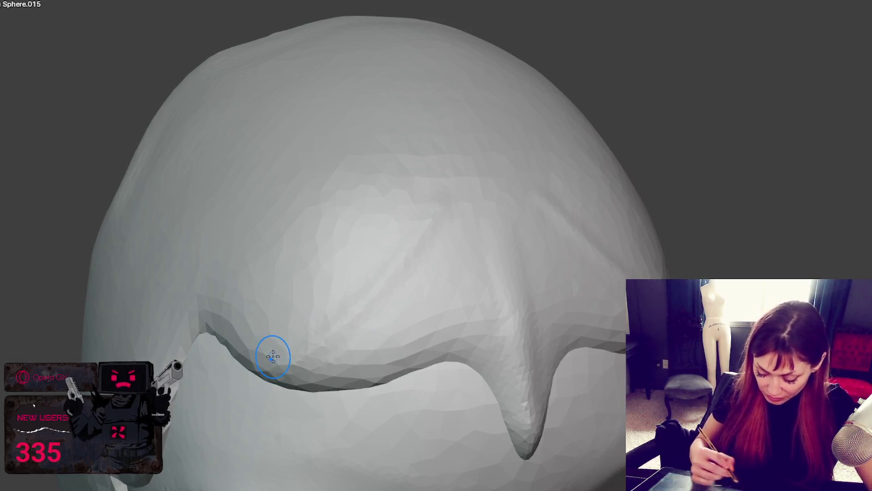
pyautogui.moveTo(274, 356); pyautogui.dragTo(601, 273, button='middle')
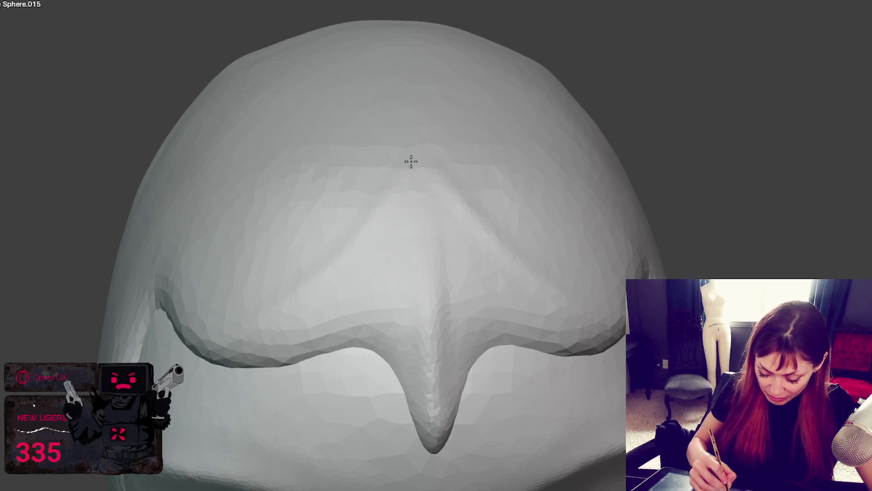
pyautogui.moveTo(175, 339); pyautogui.dragTo(377, 339, button='middle')
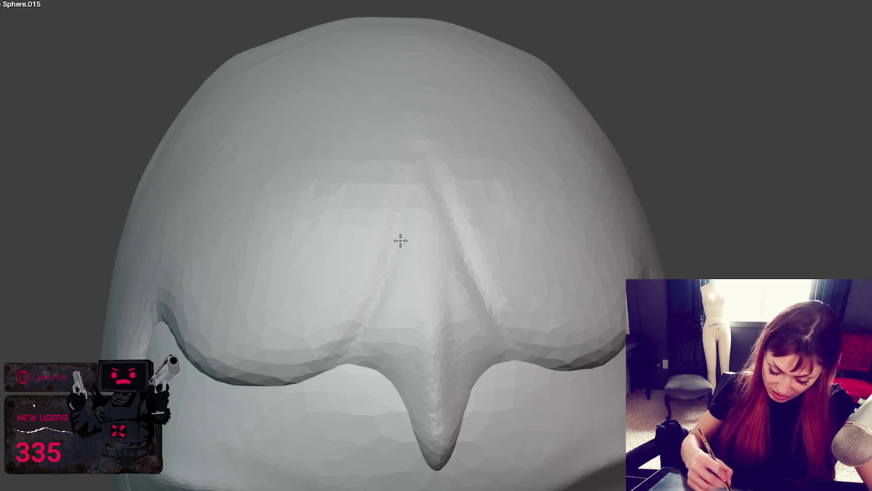
pyautogui.moveTo(450, 186)
pyautogui.mouseDown(button='middle')
pyautogui.moveTo(466, 230)
pyautogui.moveTo(408, 213)
pyautogui.mouseUp(button='middle')
pyautogui.moveTo(440, 311)
pyautogui.mouseDown()
pyautogui.moveTo(415, 219)
pyautogui.moveTo(456, 383)
pyautogui.mouseUp()
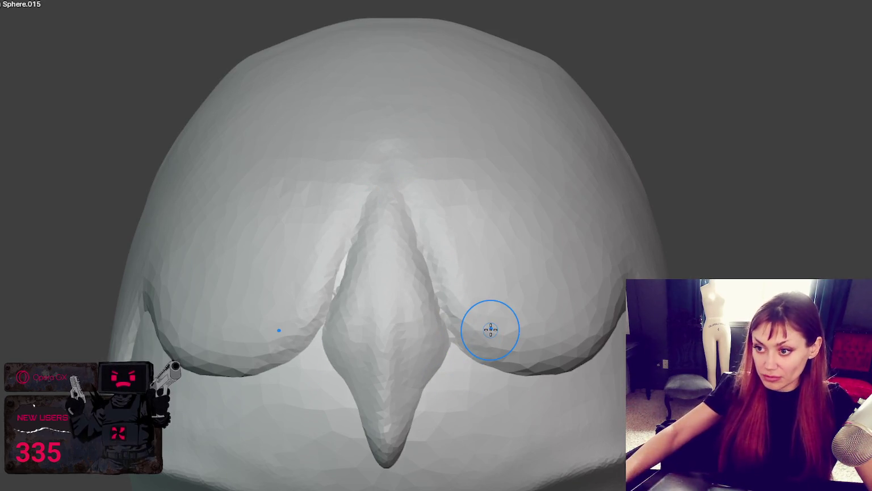
# Smooth both sides of the central hair spike down to its tip
pyautogui.scroll(-5, 491, 329)
pyautogui.moveTo(613, 185)
pyautogui.mouseDown(button='middle')
pyautogui.moveTo(387, 194)
pyautogui.moveTo(436, 195)
pyautogui.moveTo(487, 230)
pyautogui.mouseUp(button='middle')
pyautogui.scroll(2, 486, 230)
pyautogui.scroll(2, 493, 255)
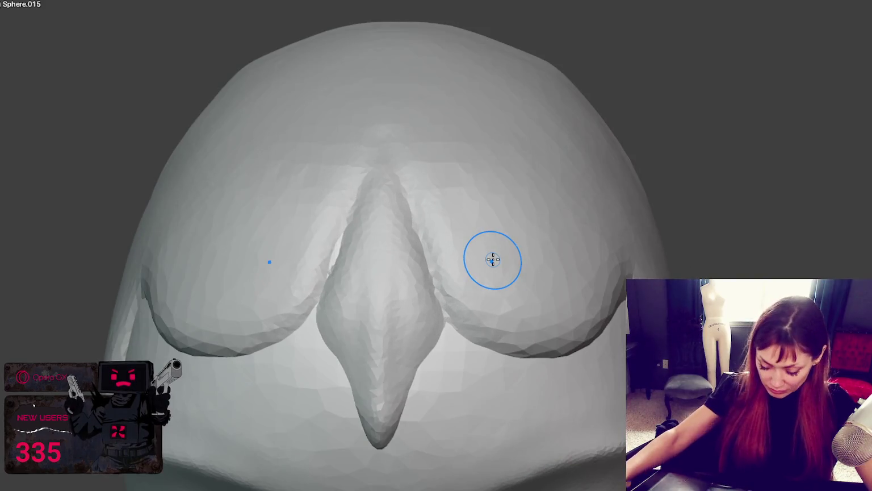
pyautogui.moveTo(342, 247)
pyautogui.mouseDown()
pyautogui.moveTo(319, 292)
pyautogui.moveTo(391, 259)
pyautogui.moveTo(448, 325)
pyautogui.moveTo(444, 315)
pyautogui.moveTo(441, 331)
pyautogui.mouseUp()
pyautogui.moveTo(415, 381); pyautogui.dragTo(385, 441)
pyautogui.moveTo(386, 459)
pyautogui.mouseDown(button='middle')
pyautogui.moveTo(459, 349)
pyautogui.moveTo(487, 327)
pyautogui.moveTo(437, 356)
pyautogui.mouseUp(button='middle')
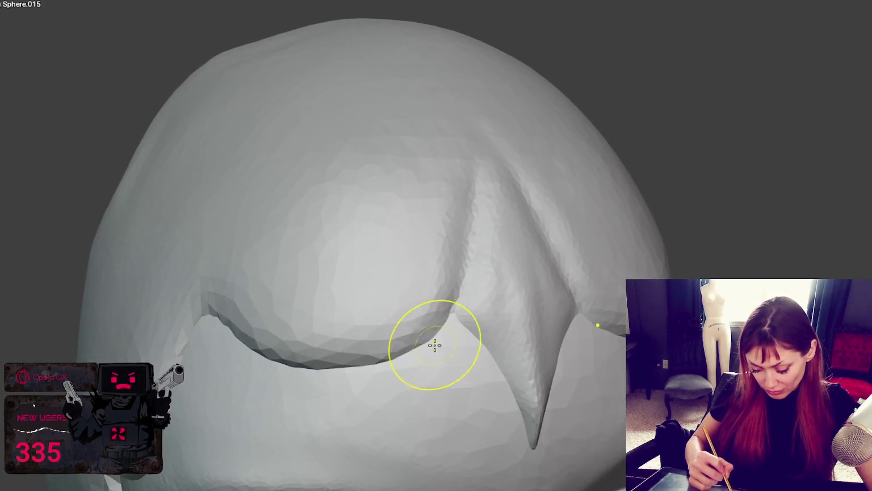
# Smooth the hair lobe's lower edge, the spike's tip and the hair edge near the temple
pyautogui.moveTo(413, 356)
pyautogui.mouseDown()
pyautogui.moveTo(358, 368)
pyautogui.moveTo(339, 346)
pyautogui.mouseUp()
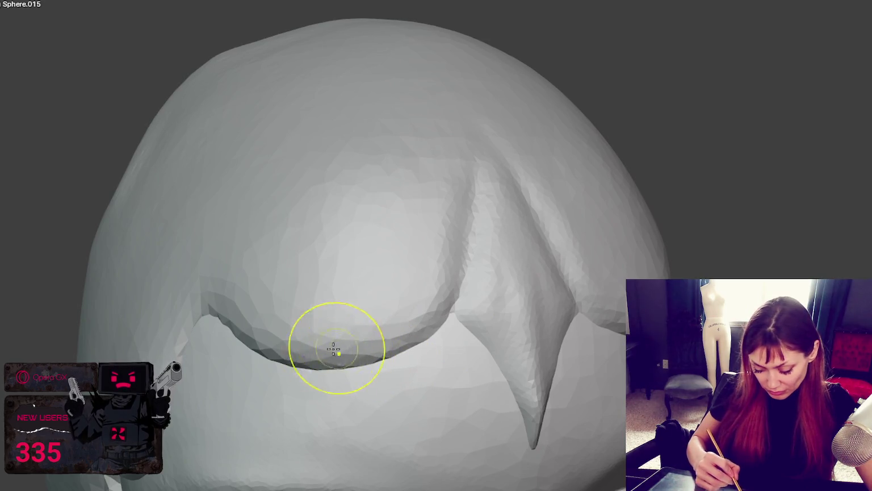
pyautogui.moveTo(432, 312); pyautogui.dragTo(444, 351, button='middle')
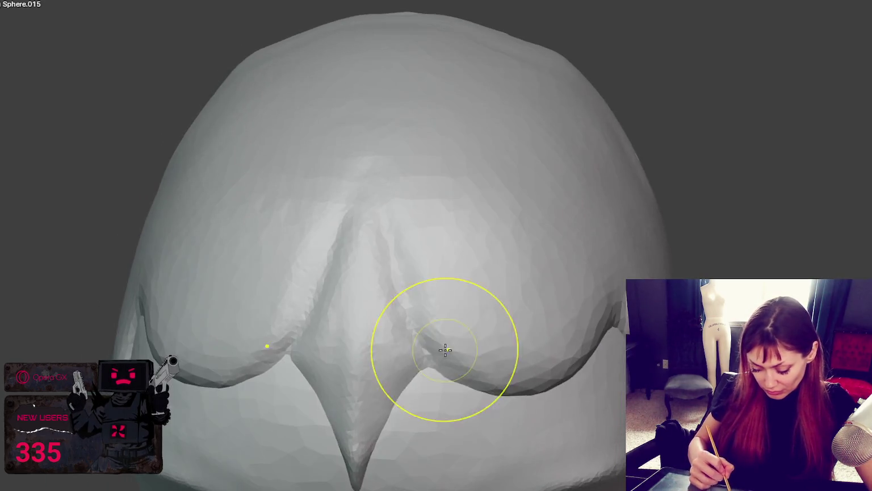
pyautogui.moveTo(416, 371)
pyautogui.mouseDown()
pyautogui.moveTo(364, 390)
pyautogui.moveTo(400, 382)
pyautogui.moveTo(387, 407)
pyautogui.mouseUp()
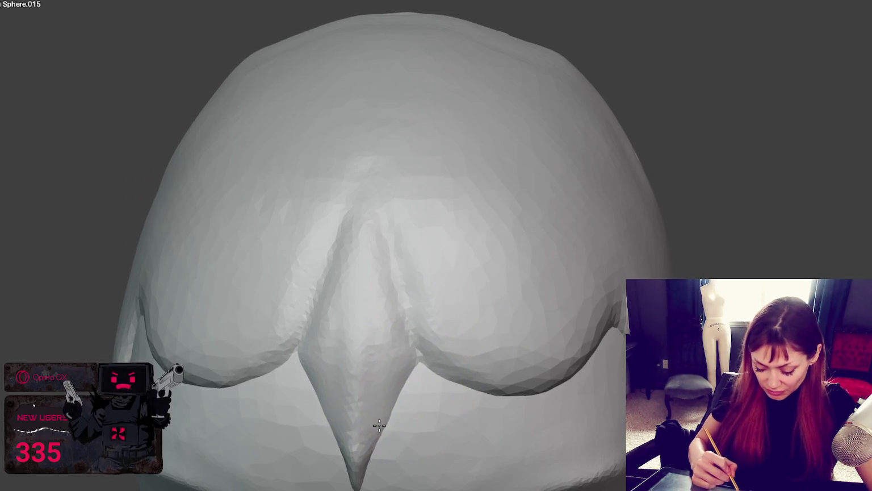
pyautogui.moveTo(356, 487); pyautogui.dragTo(321, 415, button='middle')
pyautogui.moveTo(166, 341); pyautogui.dragTo(178, 249)
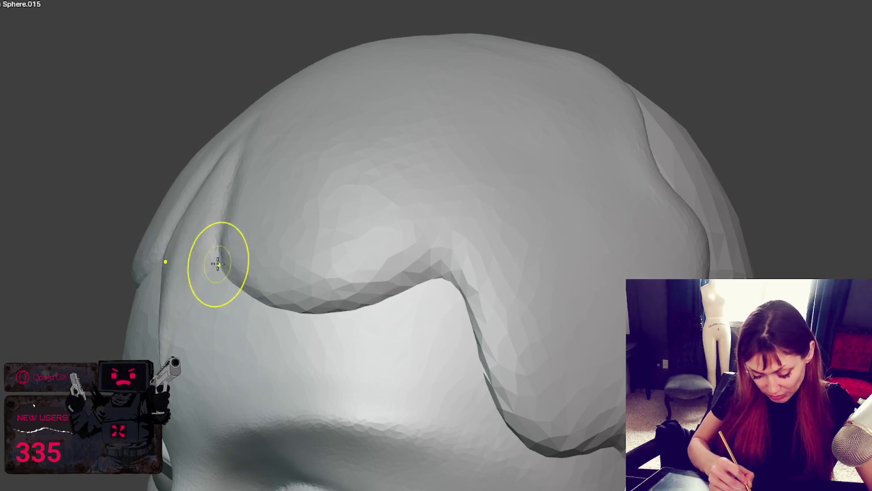
pyautogui.moveTo(224, 253); pyautogui.dragTo(172, 268, button='middle')
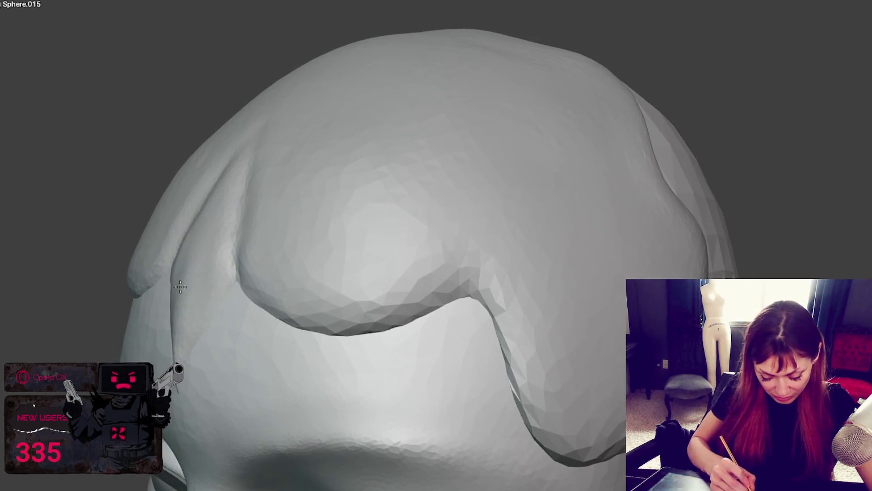
pyautogui.moveTo(181, 370)
pyautogui.mouseDown(button='middle')
pyautogui.moveTo(356, 312)
pyautogui.moveTo(370, 324)
pyautogui.moveTo(358, 340)
pyautogui.mouseUp(button='middle')
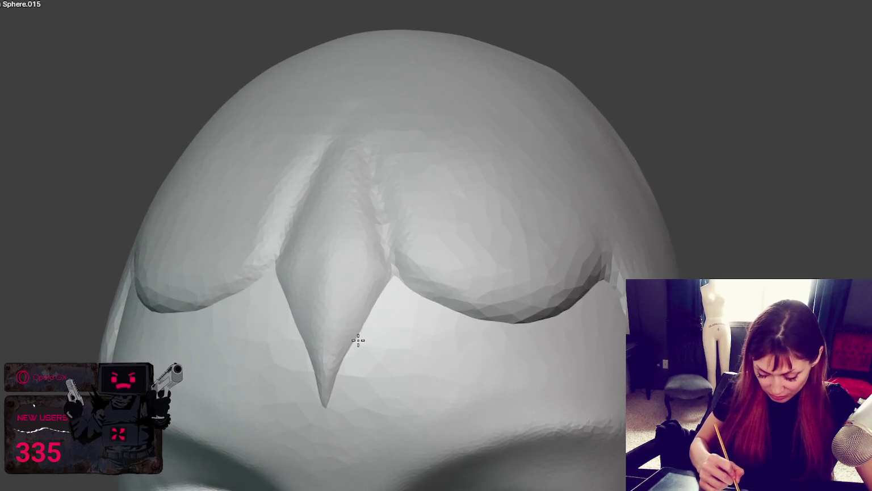
# Switch to a different sculpt brush and zoom in on the temple
pyautogui.press('s')
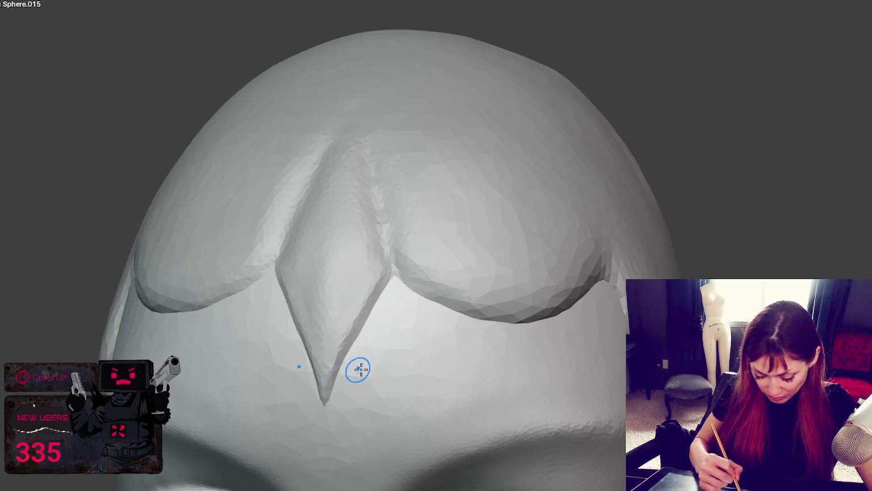
pyautogui.moveTo(358, 370); pyautogui.dragTo(440, 303, button='middle')
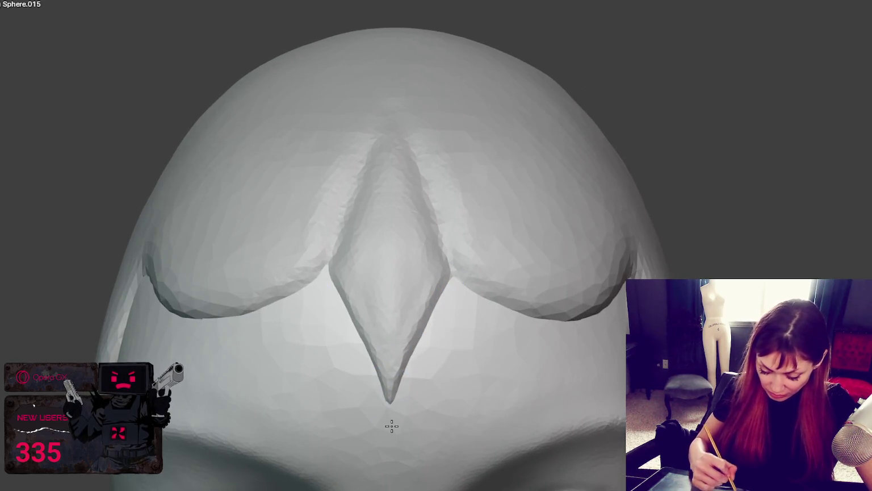
pyautogui.moveTo(451, 225); pyautogui.dragTo(399, 199, button='middle')
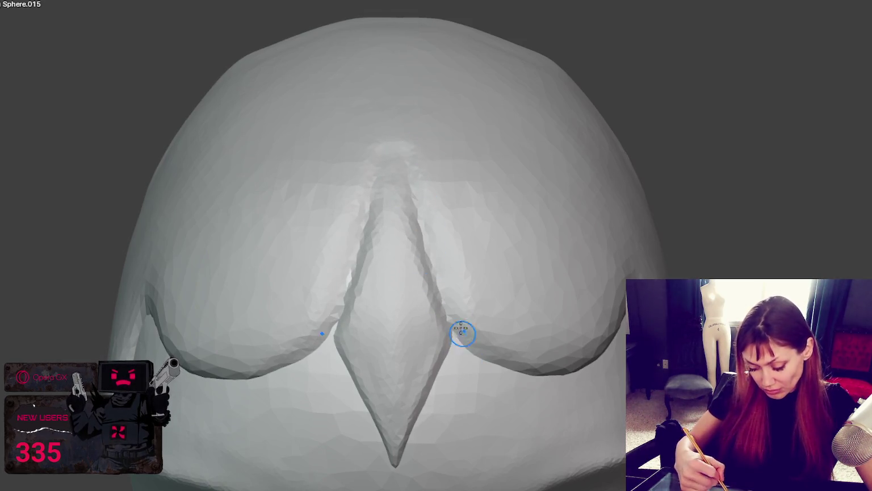
pyautogui.scroll(-6, 414, 179)
pyautogui.moveTo(543, 247)
pyautogui.mouseDown(button='middle')
pyautogui.moveTo(536, 223)
pyautogui.moveTo(426, 232)
pyautogui.moveTo(436, 228)
pyautogui.mouseUp(button='middle')
pyautogui.scroll(2, 522, 345)
pyautogui.scroll(2, 521, 345)
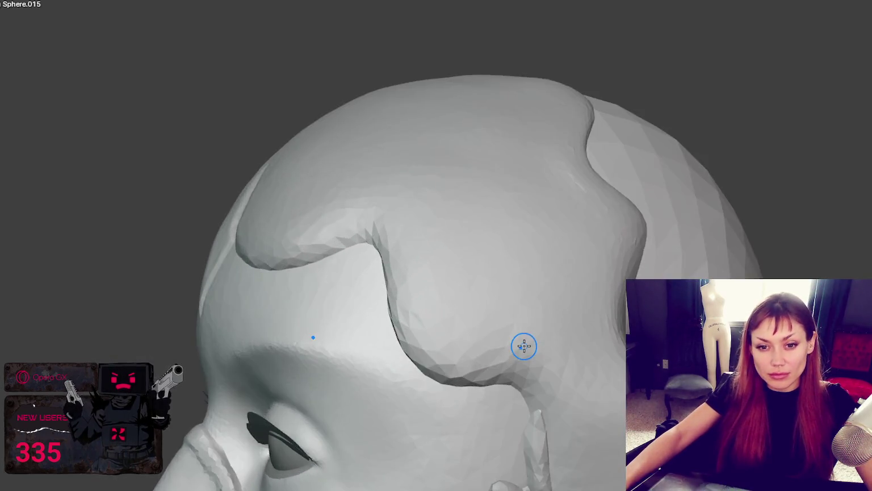
pyautogui.scroll(2, 515, 257)
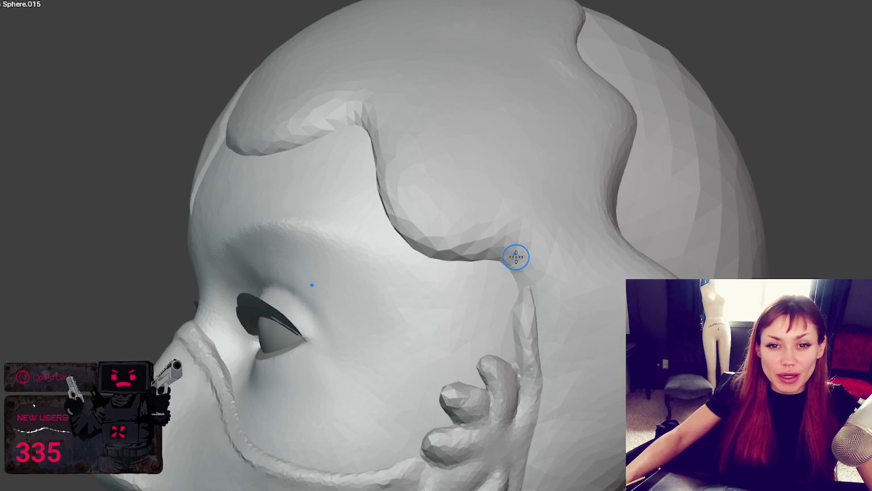
pyautogui.moveTo(516, 257); pyautogui.dragTo(630, 301, button='middle')
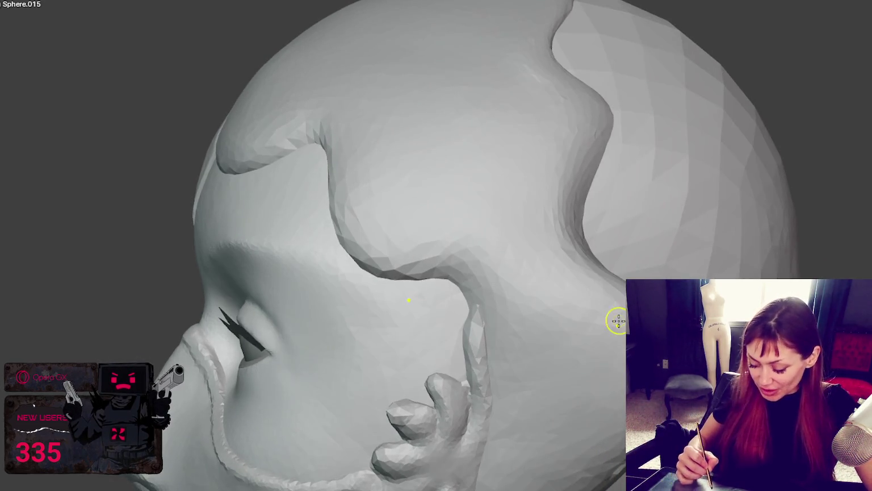
# Draw the hairline crease backward past the ear, then frame the lower ear fin
pyautogui.moveTo(591, 258); pyautogui.dragTo(689, 264)
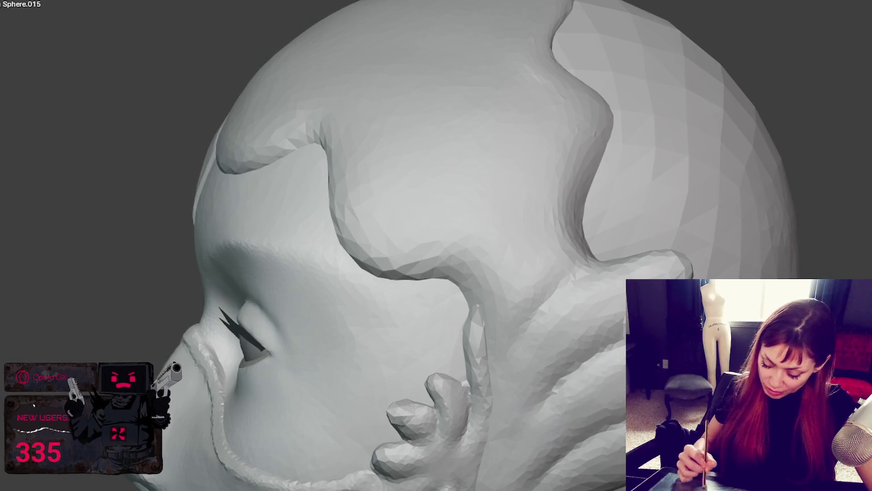
pyautogui.moveTo(538, 333)
pyautogui.mouseDown(button='middle')
pyautogui.moveTo(615, 391)
pyautogui.moveTo(623, 281)
pyautogui.mouseUp(button='middle')
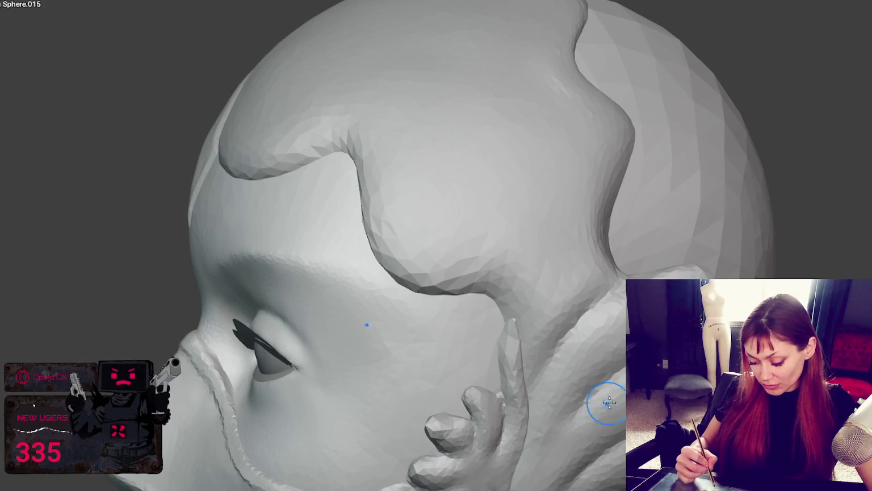
pyautogui.moveTo(609, 402); pyautogui.dragTo(580, 325, button='middle')
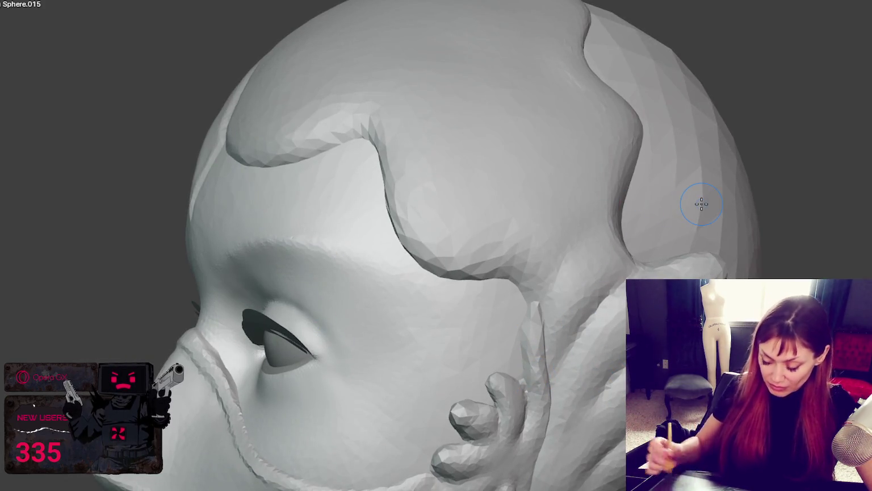
pyautogui.scroll(-3, 696, 209)
pyautogui.scroll(5, 696, 209)
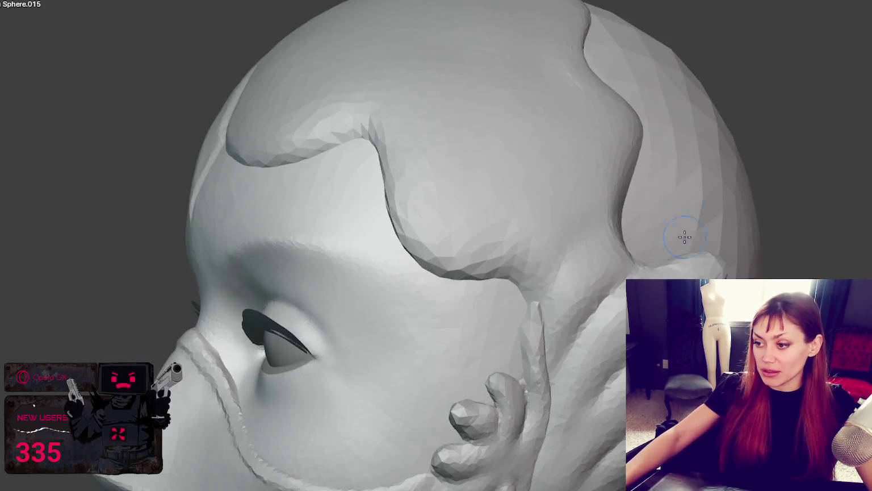
pyautogui.scroll(3, 585, 195)
pyautogui.moveTo(585, 196); pyautogui.dragTo(545, 360, button='middle')
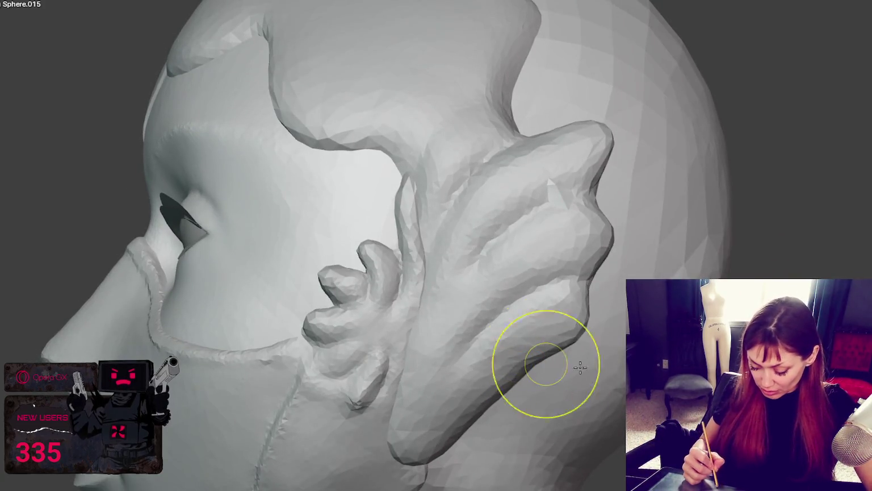
# Crease and sculpt along the ear fin's lower lobe, refining its tip
pyautogui.moveTo(504, 384)
pyautogui.mouseDown()
pyautogui.moveTo(443, 431)
pyautogui.moveTo(419, 463)
pyautogui.mouseUp()
pyautogui.moveTo(419, 464); pyautogui.dragTo(409, 423, button='middle')
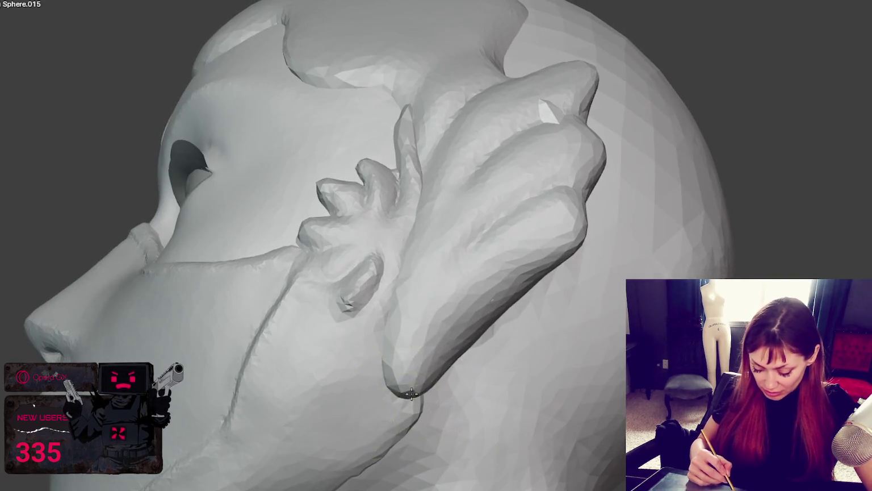
pyautogui.moveTo(409, 423); pyautogui.dragTo(390, 369)
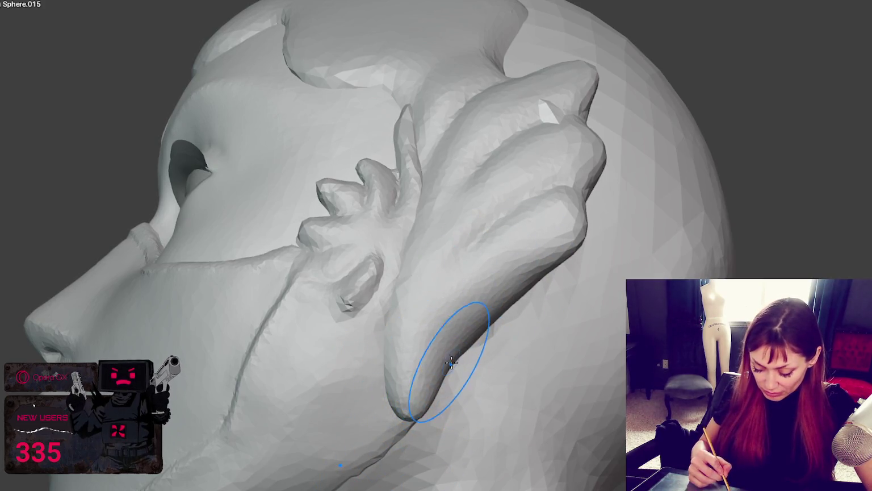
pyautogui.moveTo(452, 355); pyautogui.dragTo(400, 389)
pyautogui.moveTo(399, 389); pyautogui.dragTo(435, 395, button='middle')
pyautogui.moveTo(436, 394); pyautogui.dragTo(436, 394)
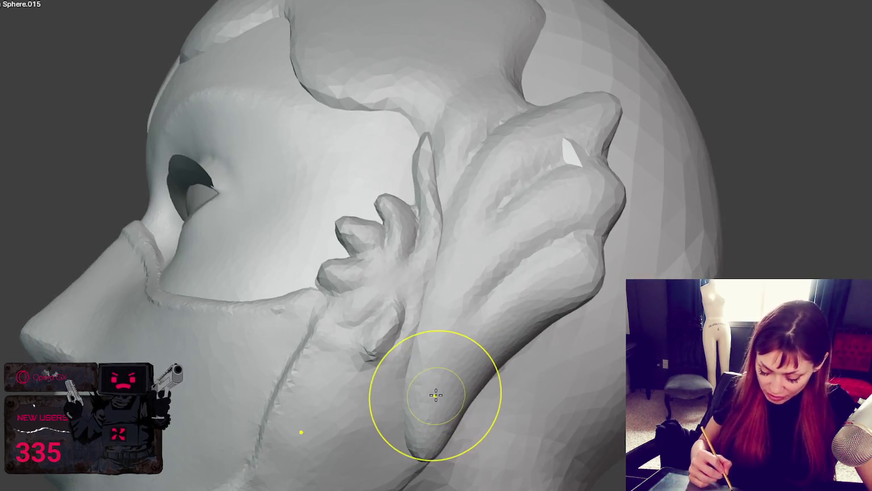
pyautogui.moveTo(436, 386); pyautogui.dragTo(458, 317, button='middle')
pyautogui.moveTo(457, 317)
pyautogui.mouseDown()
pyautogui.moveTo(428, 301)
pyautogui.moveTo(432, 331)
pyautogui.mouseUp()
# Reshape the lower lobe from the side and smooth along the ear fin
pyautogui.moveTo(432, 373)
pyautogui.mouseDown()
pyautogui.moveTo(425, 365)
pyautogui.moveTo(451, 396)
pyautogui.mouseUp()
pyautogui.moveTo(451, 396)
pyautogui.mouseDown(button='middle')
pyautogui.moveTo(405, 356)
pyautogui.moveTo(360, 353)
pyautogui.moveTo(346, 335)
pyautogui.mouseUp(button='middle')
pyautogui.moveTo(346, 335)
pyautogui.mouseDown()
pyautogui.moveTo(286, 298)
pyautogui.moveTo(257, 307)
pyautogui.moveTo(264, 305)
pyautogui.moveTo(255, 331)
pyautogui.mouseUp()
pyautogui.moveTo(239, 399); pyautogui.dragTo(214, 311)
pyautogui.moveTo(214, 312); pyautogui.dragTo(250, 331, button='middle')
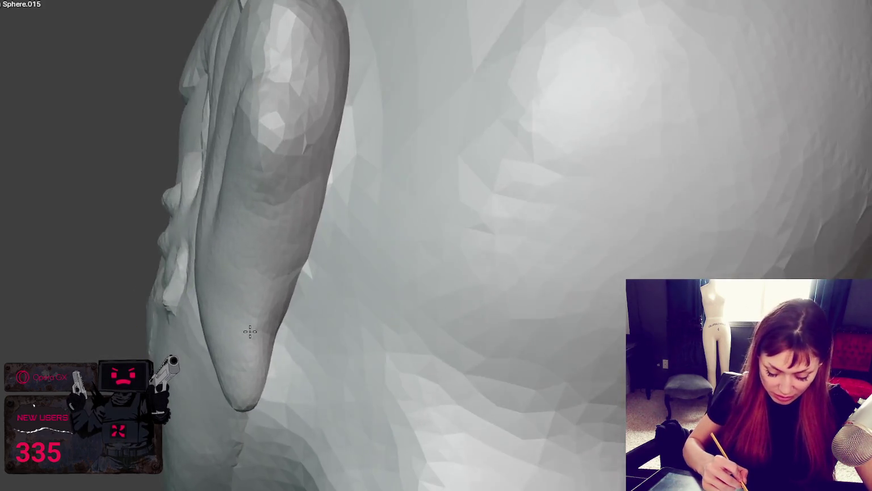
pyautogui.moveTo(250, 331); pyautogui.dragTo(210, 259)
pyautogui.moveTo(214, 253); pyautogui.dragTo(259, 245, button='middle')
pyautogui.moveTo(259, 246)
pyautogui.mouseDown()
pyautogui.moveTo(236, 290)
pyautogui.moveTo(224, 249)
pyautogui.moveTo(236, 175)
pyautogui.mouseUp()
pyautogui.moveTo(244, 326)
pyautogui.mouseDown()
pyautogui.moveTo(233, 165)
pyautogui.moveTo(249, 308)
pyautogui.mouseUp()
pyautogui.moveTo(249, 308); pyautogui.dragTo(259, 234, button='middle')
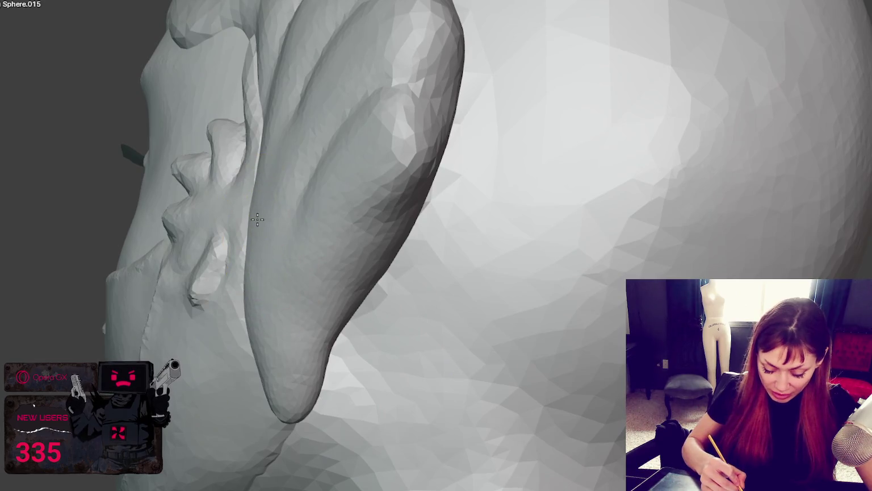
pyautogui.moveTo(253, 304)
pyautogui.mouseDown(button='middle')
pyautogui.moveTo(343, 292)
pyautogui.moveTo(367, 302)
pyautogui.moveTo(460, 197)
pyautogui.mouseUp(button='middle')
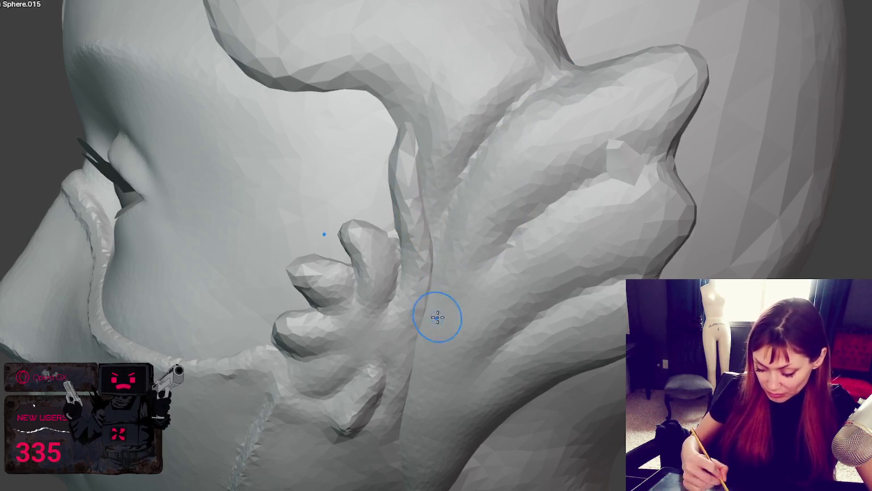
# Smooth the ear fin's upper surface and bulge out its outer rim, checking from the front
pyautogui.moveTo(597, 159); pyautogui.dragTo(631, 164)
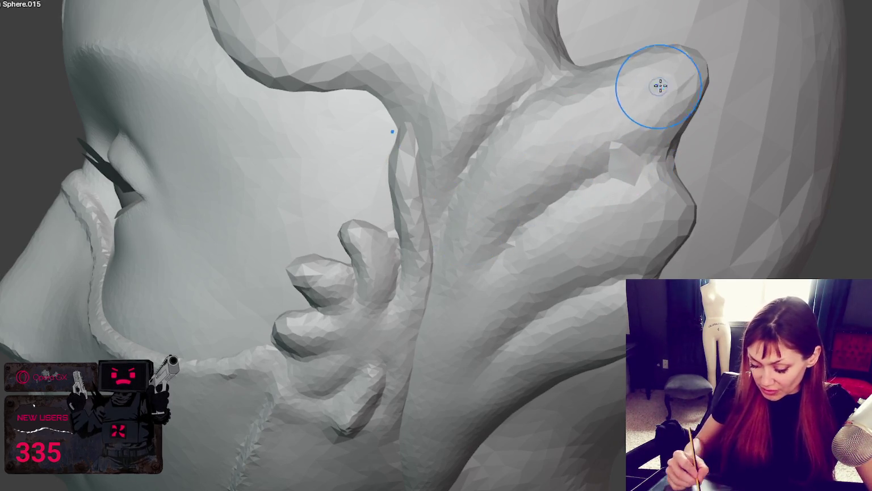
pyautogui.moveTo(646, 217); pyautogui.dragTo(709, 201)
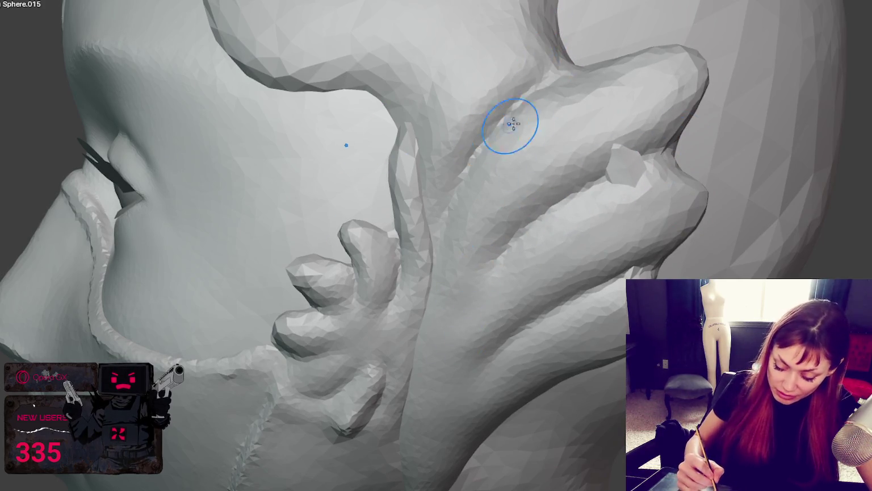
pyautogui.moveTo(513, 123); pyautogui.dragTo(627, 104, button='middle')
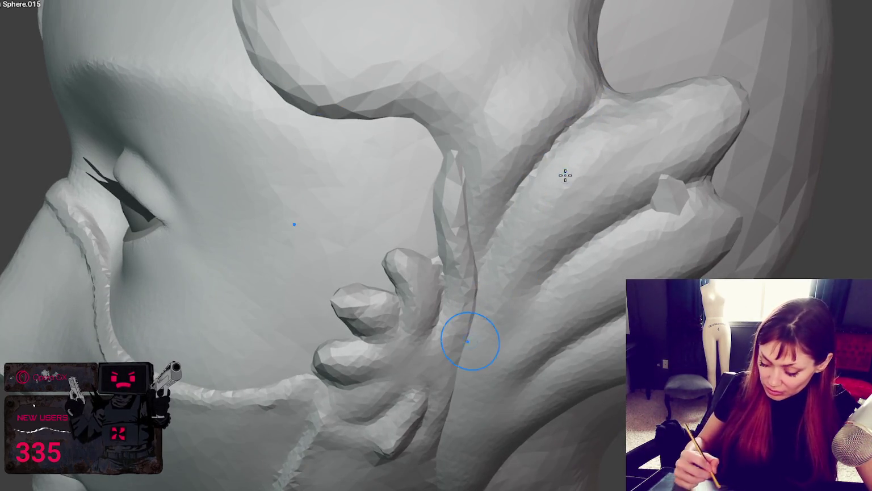
pyautogui.moveTo(477, 340); pyautogui.dragTo(584, 247, button='middle')
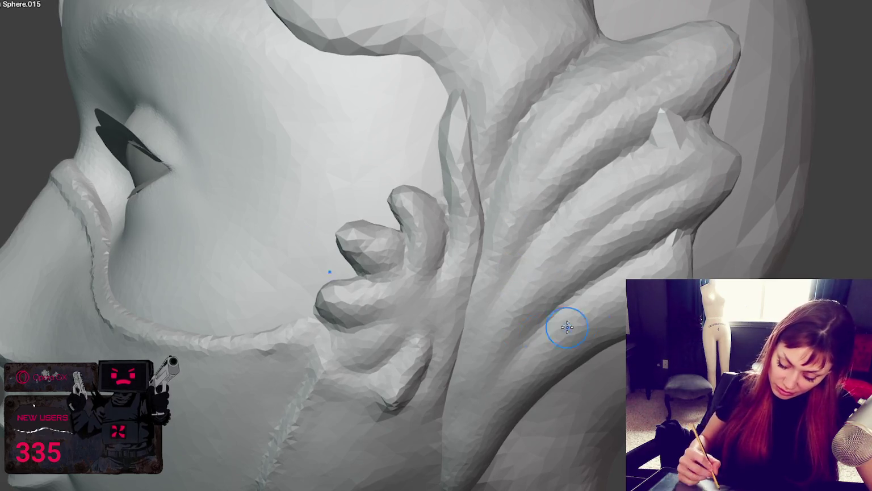
pyautogui.moveTo(564, 327); pyautogui.dragTo(546, 321, button='middle')
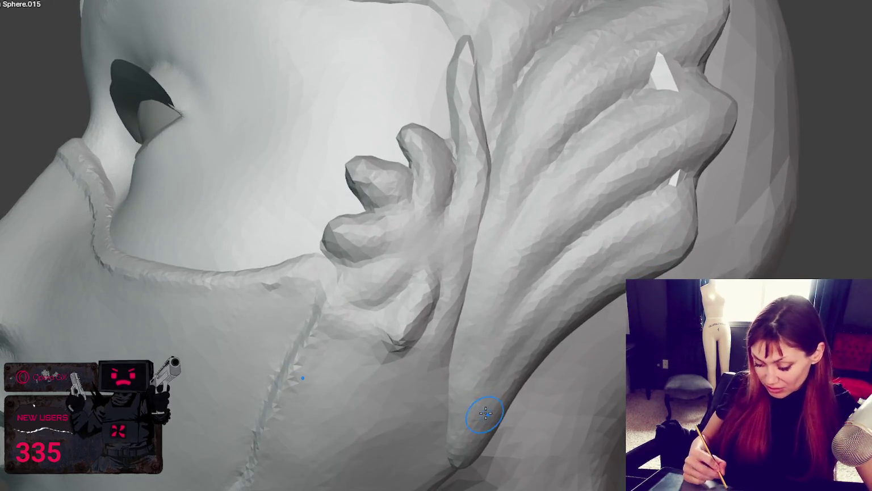
pyautogui.scroll(-10, 494, 438)
pyautogui.moveTo(499, 383)
pyautogui.mouseDown(button='middle')
pyautogui.moveTo(623, 392)
pyautogui.moveTo(521, 404)
pyautogui.mouseUp(button='middle')
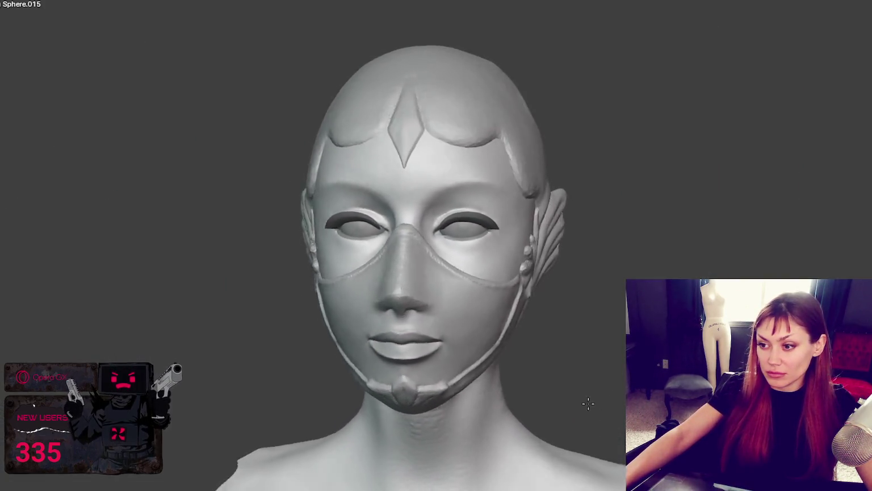
pyautogui.moveTo(522, 286); pyautogui.dragTo(534, 358, button='middle')
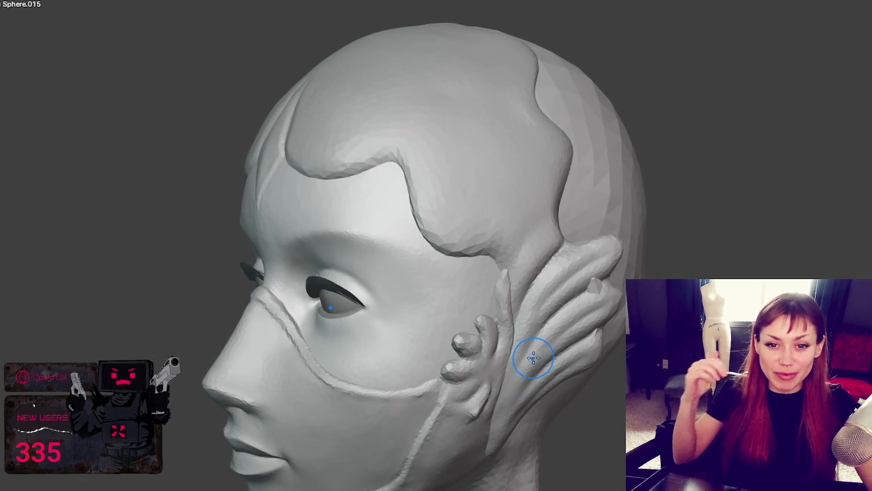
pyautogui.scroll(3, 481, 335)
pyautogui.moveTo(566, 238)
pyautogui.mouseDown(button='middle')
pyautogui.moveTo(562, 292)
pyautogui.moveTo(551, 278)
pyautogui.mouseUp(button='middle')
pyautogui.press('f')
pyautogui.moveTo(554, 191)
pyautogui.mouseDown(button='middle')
pyautogui.moveTo(567, 239)
pyautogui.moveTo(419, 302)
pyautogui.mouseUp(button='middle')
pyautogui.click(574, 234)
# Shrink the brush radius with F and orbit toward the back of the hair cap
pyautogui.press('f')
pyautogui.click(355, 271)
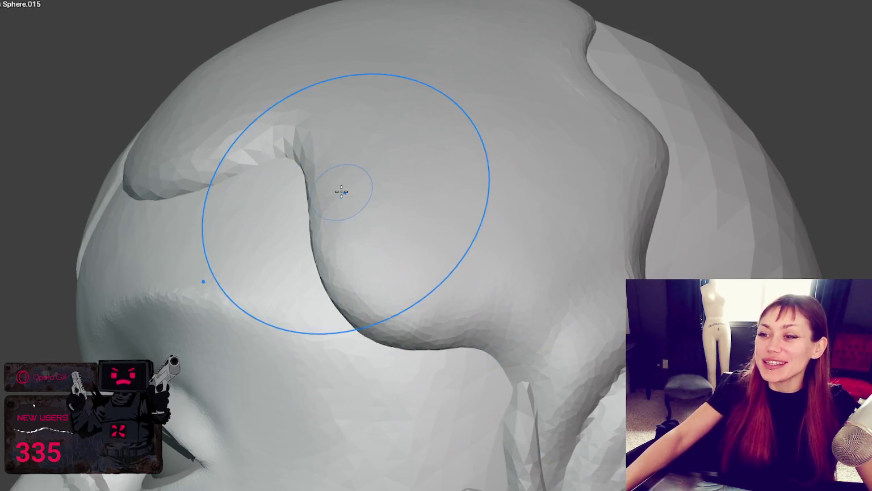
pyautogui.click(311, 170)
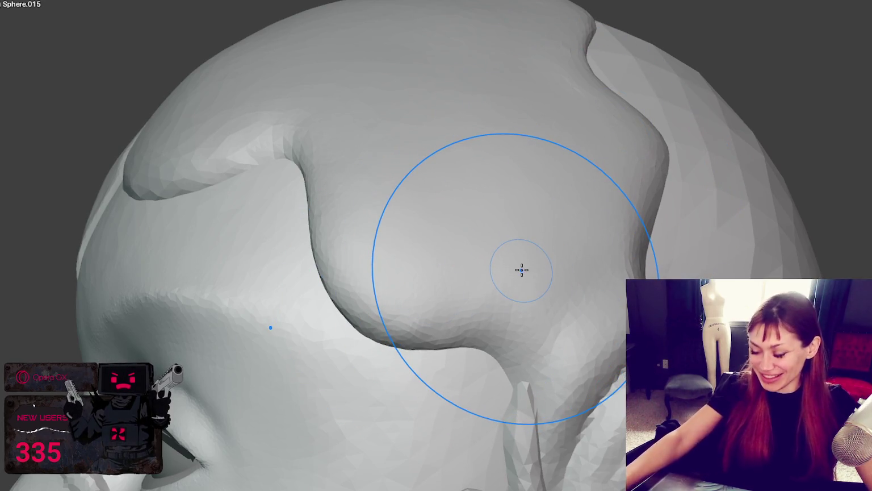
pyautogui.moveTo(617, 335); pyautogui.dragTo(529, 335, button='middle')
pyautogui.moveTo(410, 373); pyautogui.dragTo(512, 386, button='middle')
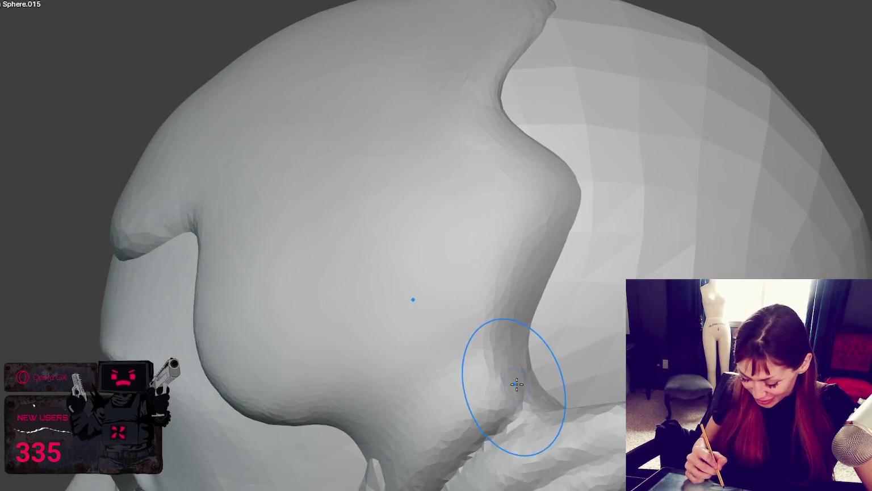
pyautogui.moveTo(530, 431); pyautogui.dragTo(478, 456, button='middle')
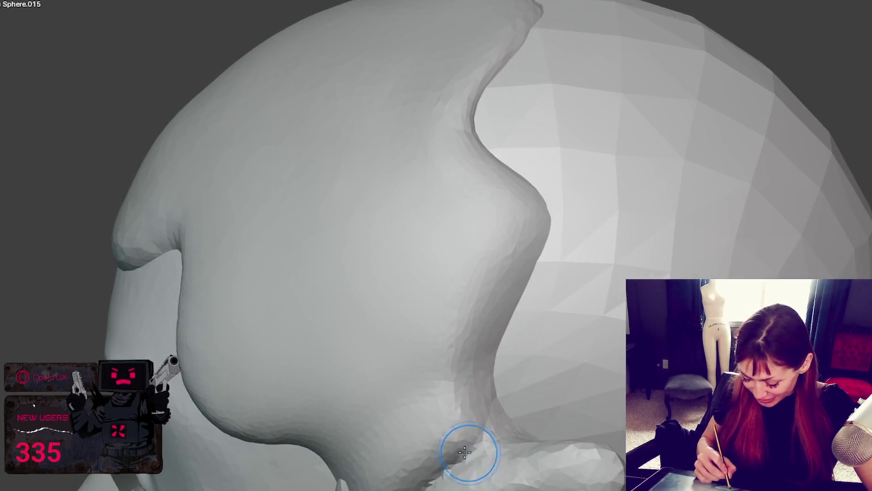
pyautogui.moveTo(425, 482)
pyautogui.mouseDown(button='middle')
pyautogui.moveTo(507, 490)
pyautogui.moveTo(511, 477)
pyautogui.moveTo(406, 488)
pyautogui.mouseUp(button='middle')
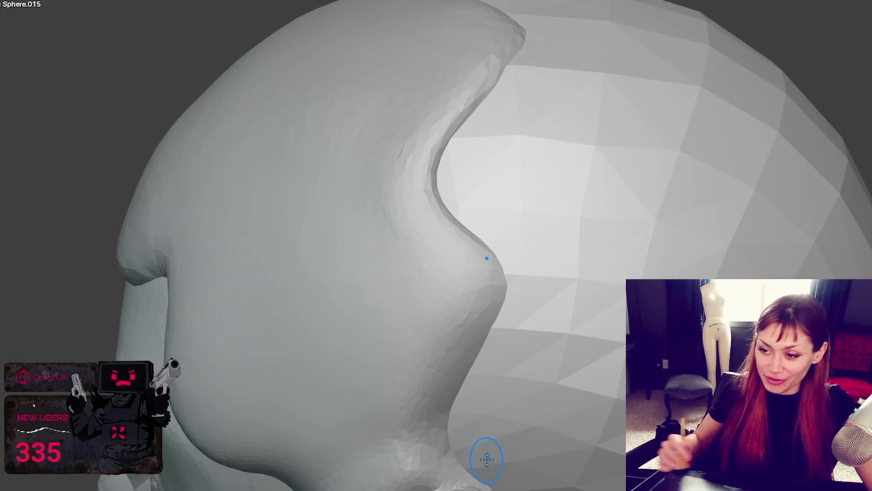
pyautogui.moveTo(444, 463); pyautogui.dragTo(698, 250, button='middle')
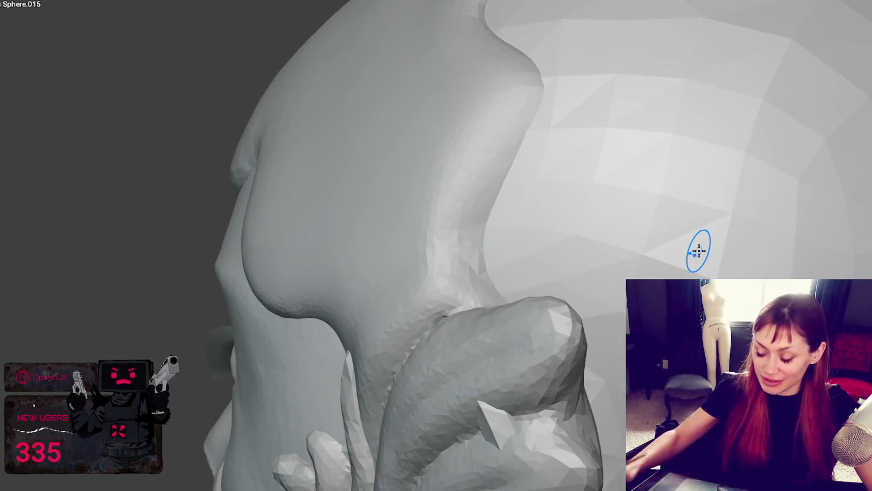
# Narrow the outer ear fin's edge, checking the fins from behind, above and side-on
pyautogui.moveTo(448, 312); pyautogui.dragTo(484, 264, button='middle')
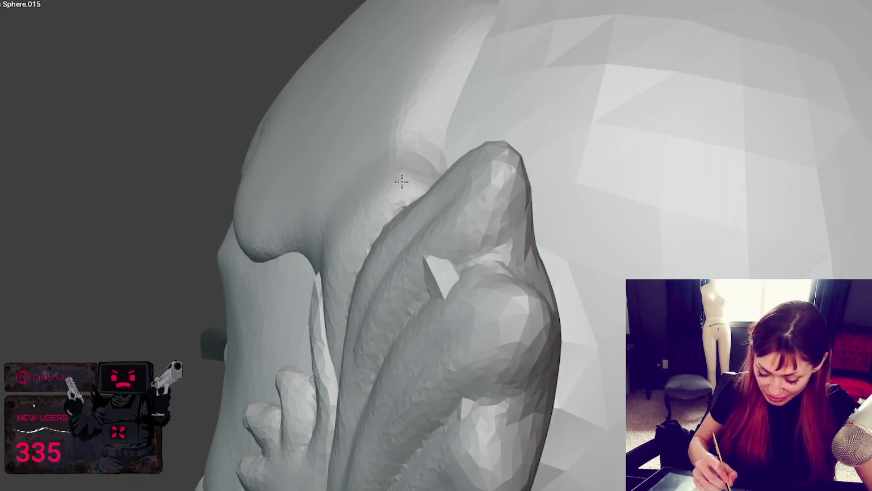
pyautogui.moveTo(415, 169)
pyautogui.mouseDown(button='middle')
pyautogui.moveTo(376, 229)
pyautogui.moveTo(436, 195)
pyautogui.mouseUp(button='middle')
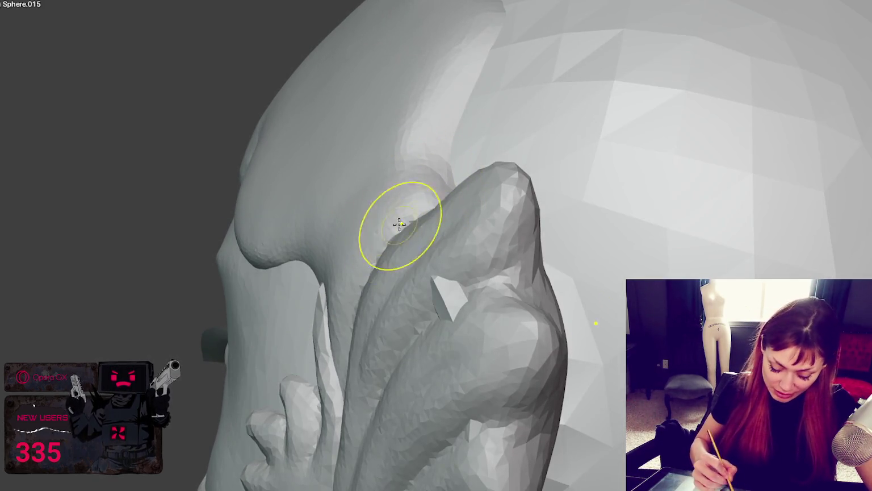
pyautogui.moveTo(335, 315); pyautogui.dragTo(385, 292, button='middle')
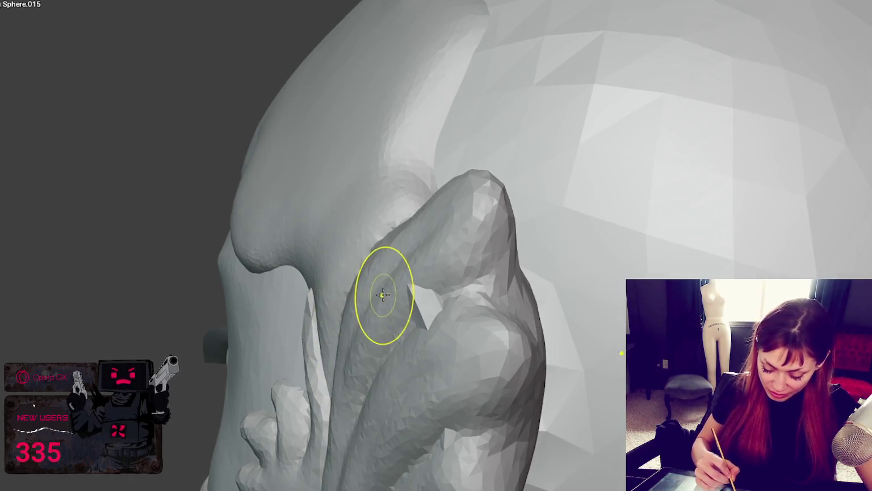
pyautogui.moveTo(317, 331)
pyautogui.mouseDown(button='middle')
pyautogui.moveTo(537, 318)
pyautogui.moveTo(544, 297)
pyautogui.moveTo(670, 298)
pyautogui.mouseUp(button='middle')
pyautogui.scroll(-3, 544, 291)
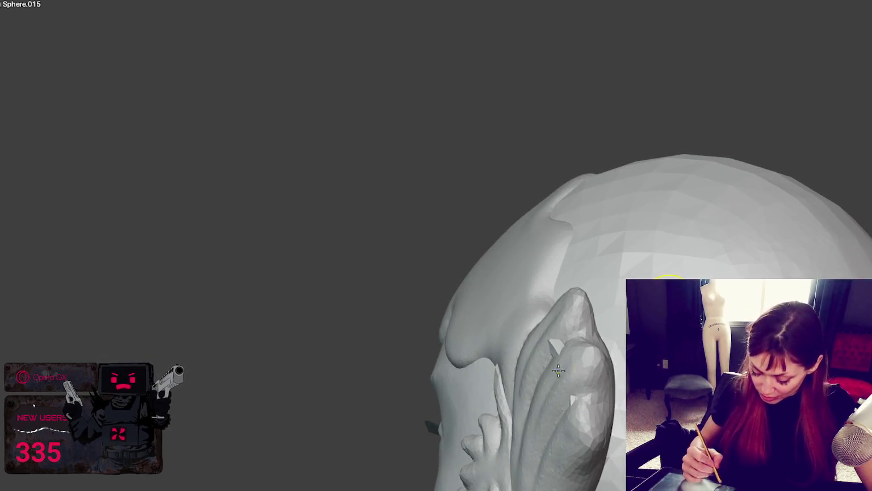
pyautogui.moveTo(601, 389); pyautogui.dragTo(593, 401)
pyautogui.moveTo(596, 362); pyautogui.dragTo(541, 352, button='middle')
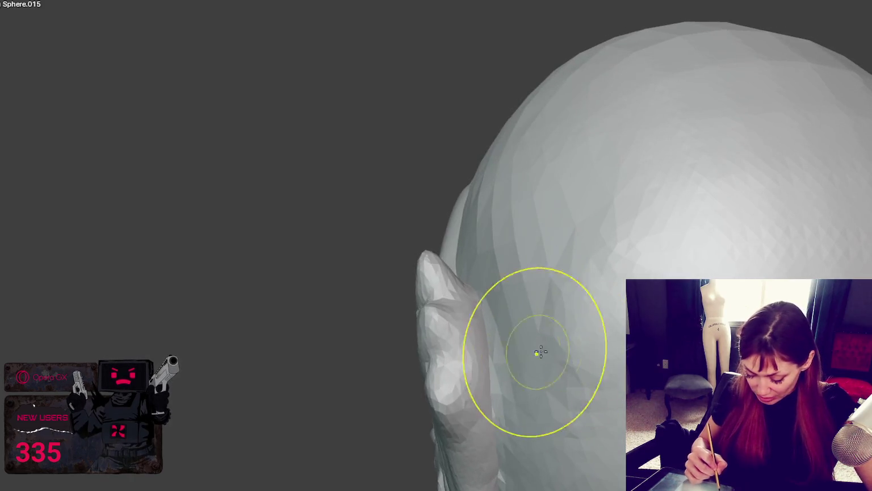
pyautogui.moveTo(469, 345)
pyautogui.mouseDown(button='middle')
pyautogui.moveTo(538, 356)
pyautogui.moveTo(530, 331)
pyautogui.moveTo(552, 324)
pyautogui.moveTo(589, 392)
pyautogui.mouseUp(button='middle')
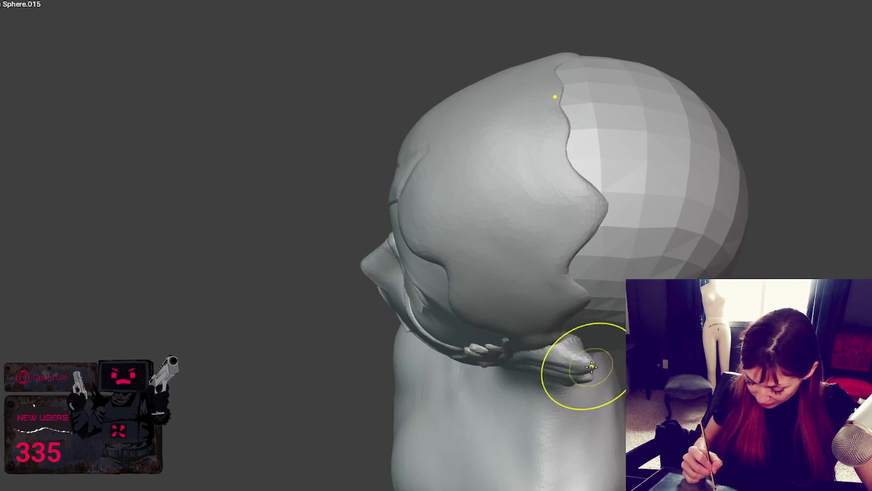
pyautogui.moveTo(592, 367); pyautogui.dragTo(589, 363, button='middle')
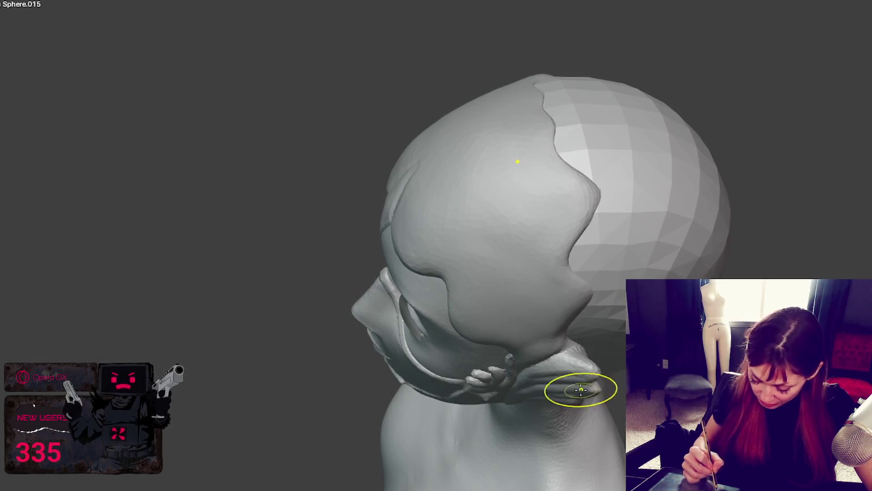
pyautogui.moveTo(542, 386)
pyautogui.mouseDown(button='middle')
pyautogui.moveTo(554, 392)
pyautogui.moveTo(532, 442)
pyautogui.mouseUp(button='middle')
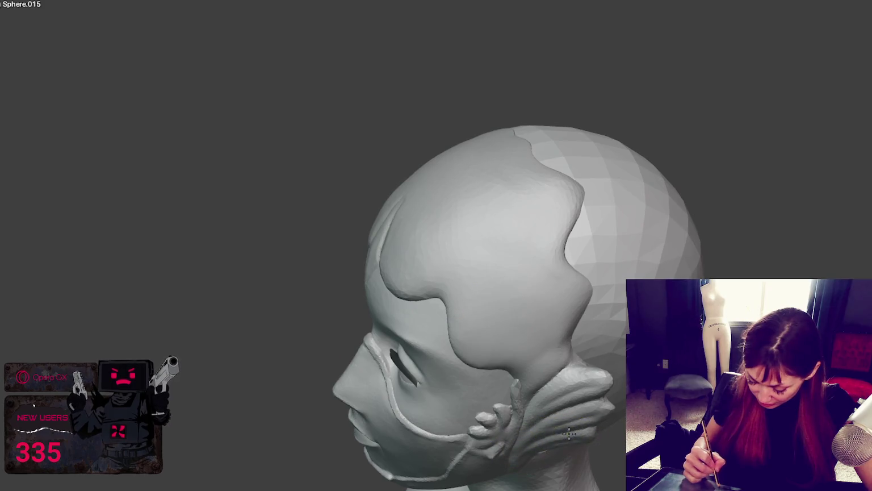
pyautogui.moveTo(609, 408)
pyautogui.mouseDown(button='middle')
pyautogui.moveTo(612, 346)
pyautogui.moveTo(594, 437)
pyautogui.moveTo(568, 397)
pyautogui.moveTo(625, 397)
pyautogui.mouseUp(button='middle')
# Smooth the surface of the outer finger on the ear fin
pyautogui.scroll(3, 551, 360)
pyautogui.scroll(3, 534, 309)
pyautogui.moveTo(534, 309)
pyautogui.mouseDown(button='middle')
pyautogui.moveTo(543, 326)
pyautogui.moveTo(532, 327)
pyautogui.mouseUp(button='middle')
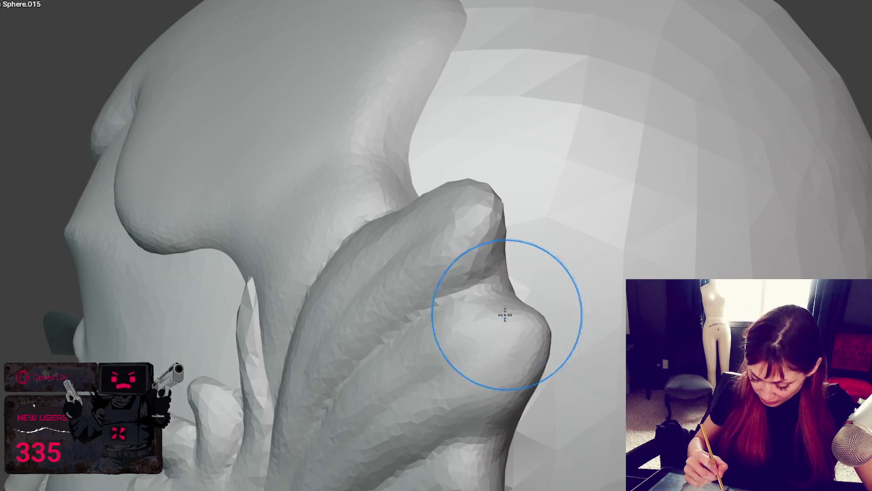
pyautogui.moveTo(513, 290)
pyautogui.mouseDown(button='middle')
pyautogui.moveTo(562, 304)
pyautogui.moveTo(573, 318)
pyautogui.mouseUp(button='middle')
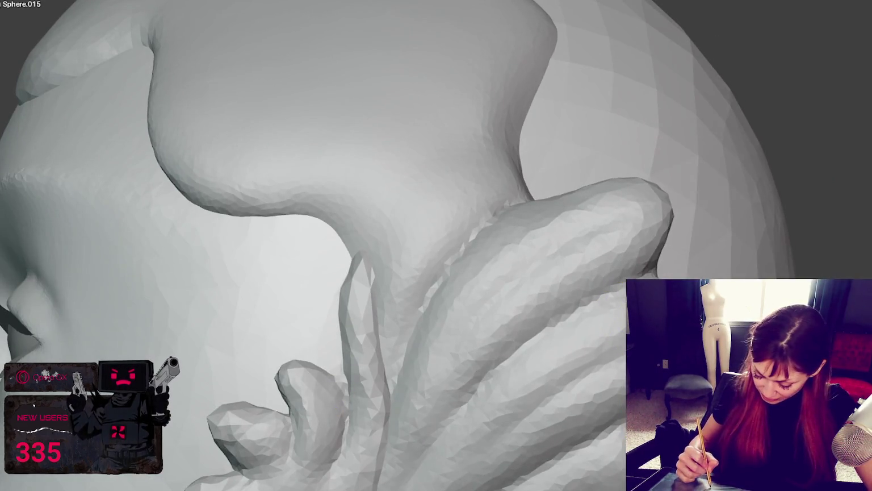
pyautogui.moveTo(499, 398); pyautogui.dragTo(520, 413, button='middle')
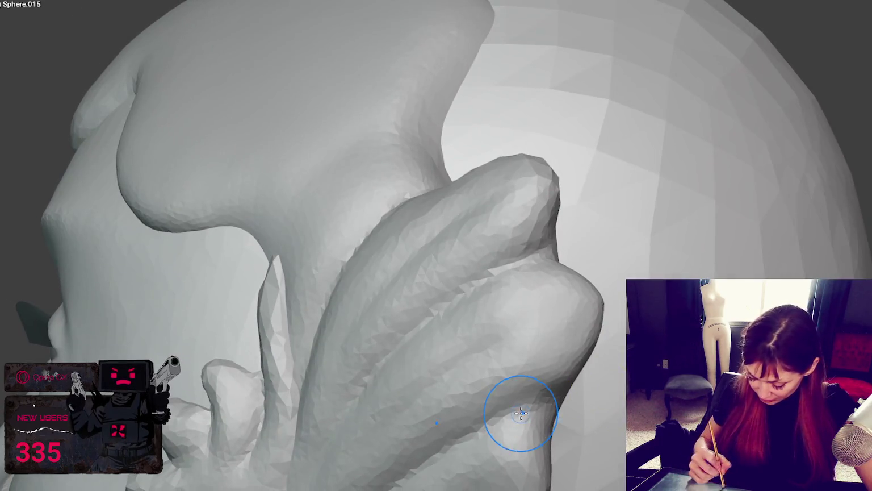
pyautogui.moveTo(441, 448)
pyautogui.mouseDown(button='middle')
pyautogui.moveTo(549, 408)
pyautogui.moveTo(389, 444)
pyautogui.moveTo(459, 403)
pyautogui.moveTo(312, 261)
pyautogui.mouseUp(button='middle')
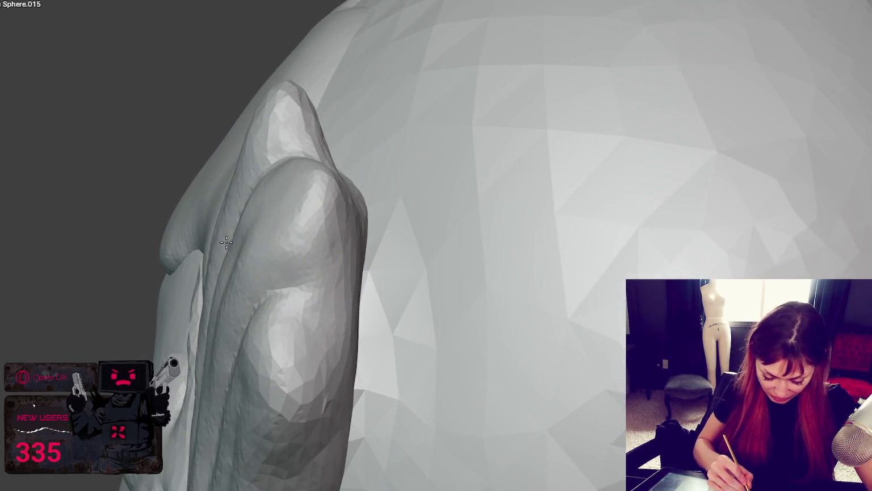
pyautogui.moveTo(279, 236)
pyautogui.mouseDown(button='middle')
pyautogui.moveTo(302, 203)
pyautogui.moveTo(228, 186)
pyautogui.moveTo(259, 179)
pyautogui.mouseUp(button='middle')
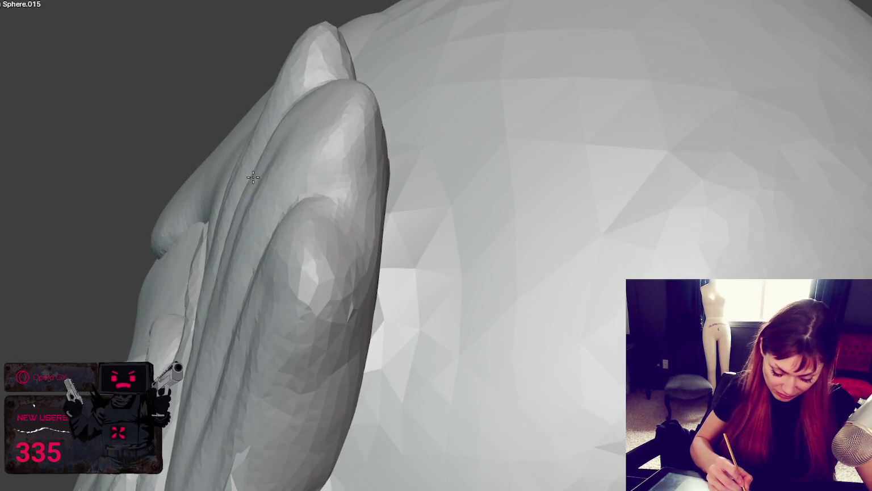
pyautogui.moveTo(263, 146); pyautogui.dragTo(276, 162)
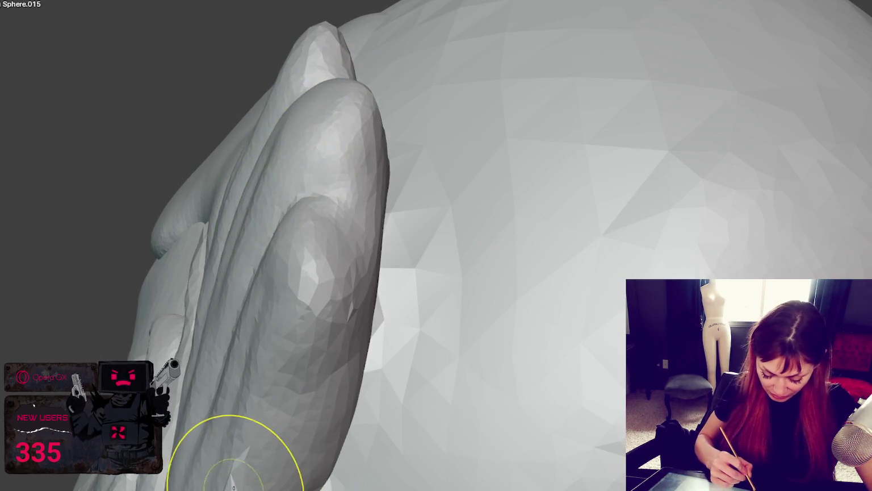
# Smooth the crease on the finger edge, sculpt along the upper finger and carve a groove
pyautogui.moveTo(236, 479); pyautogui.dragTo(616, 440, button='middle')
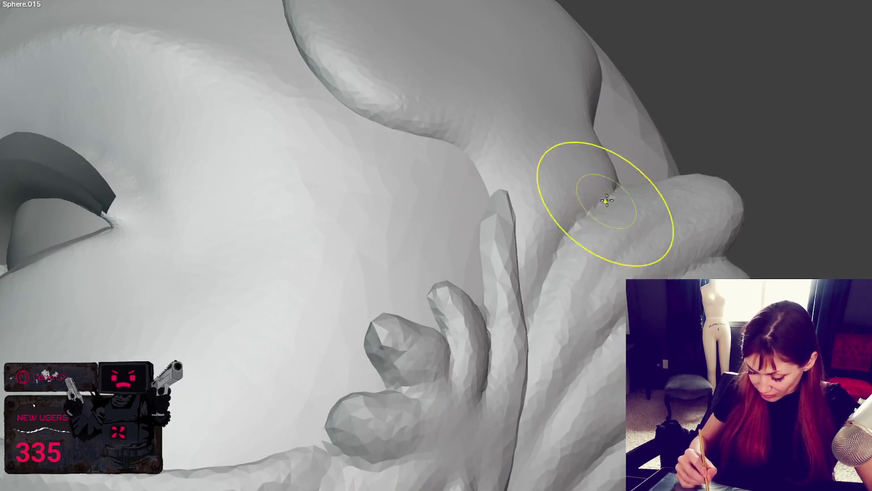
pyautogui.moveTo(659, 184); pyautogui.dragTo(658, 207, button='middle')
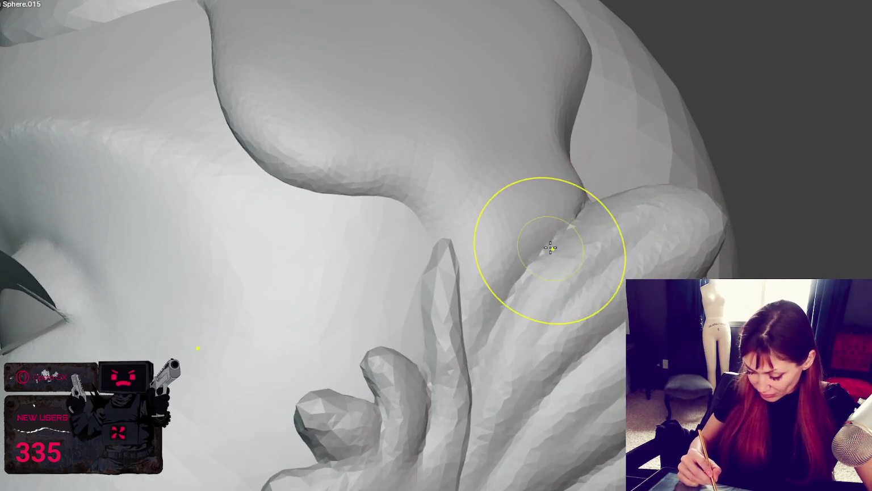
pyautogui.moveTo(645, 358); pyautogui.dragTo(653, 370, button='middle')
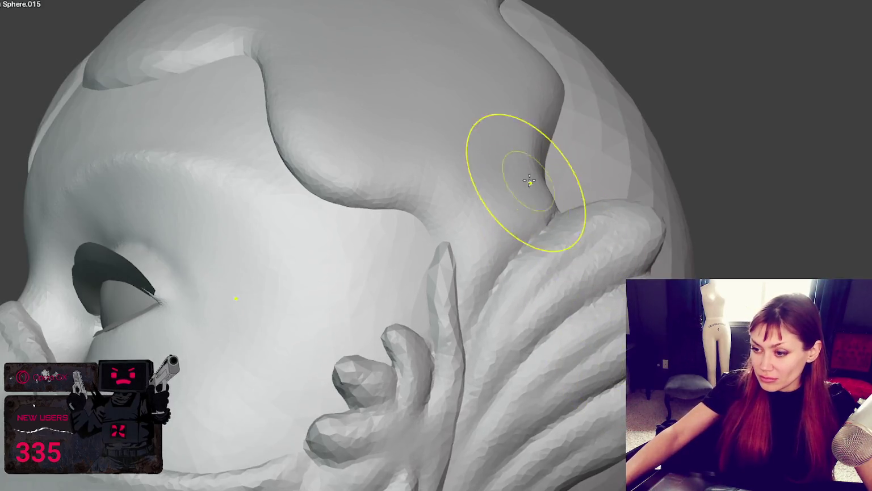
pyautogui.moveTo(521, 172); pyautogui.dragTo(458, 68, button='middle')
pyautogui.keyDown('shift'); pyautogui.moveTo(441, 407); pyautogui.dragTo(353, 488); pyautogui.keyUp('shift')
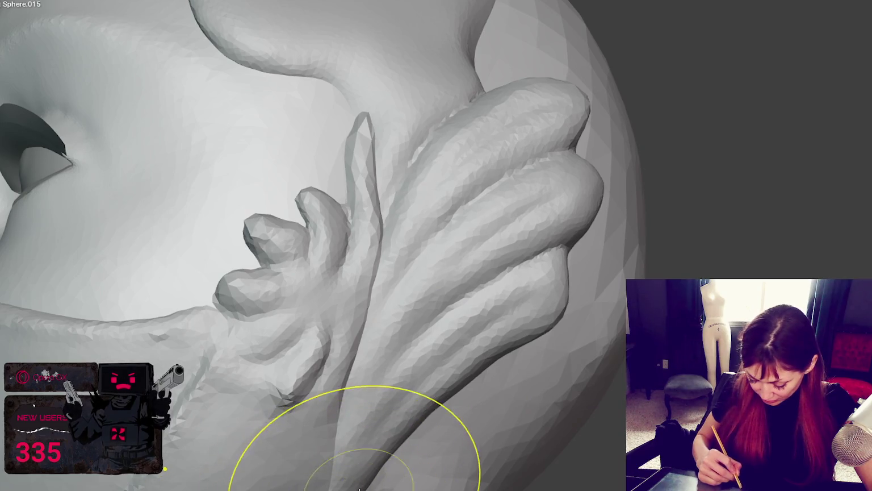
pyautogui.moveTo(331, 448)
pyautogui.mouseDown(button='middle')
pyautogui.moveTo(368, 465)
pyautogui.moveTo(322, 456)
pyautogui.mouseUp(button='middle')
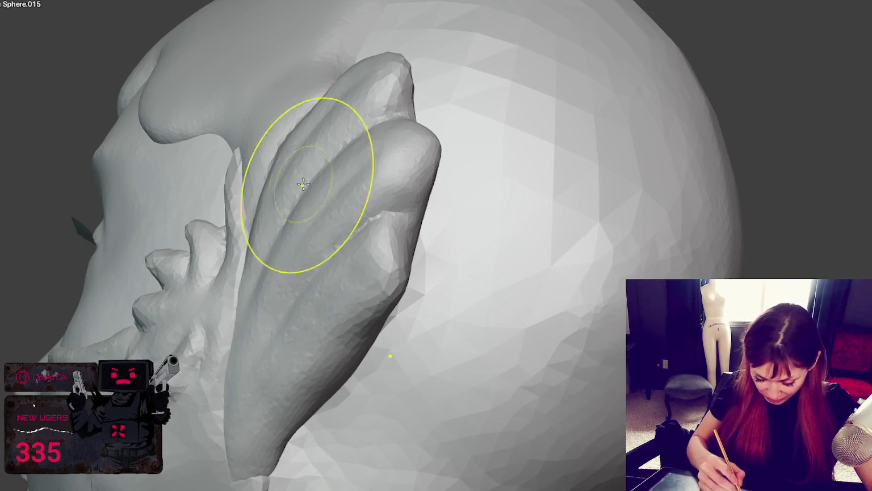
pyautogui.moveTo(302, 175); pyautogui.dragTo(284, 142)
pyautogui.moveTo(316, 93)
pyautogui.mouseDown()
pyautogui.moveTo(320, 104)
pyautogui.moveTo(348, 75)
pyautogui.mouseUp()
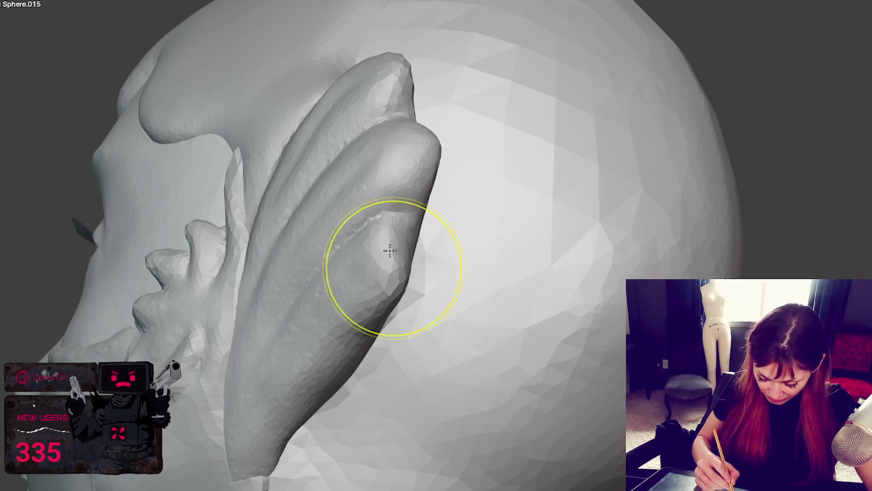
pyautogui.moveTo(364, 286); pyautogui.dragTo(390, 222)
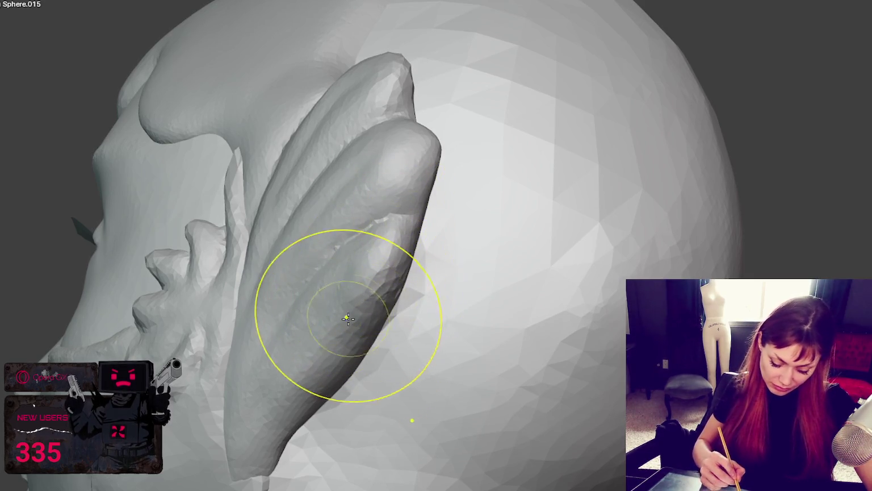
# Smooth and reshape the ear fin surface seen from behind and below
pyautogui.scroll(-5, 370, 302)
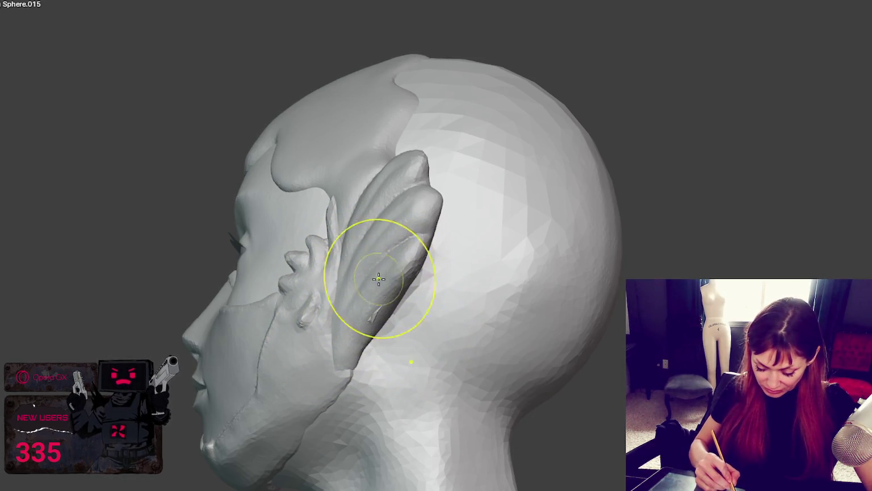
pyautogui.moveTo(377, 306); pyautogui.dragTo(348, 259, button='middle')
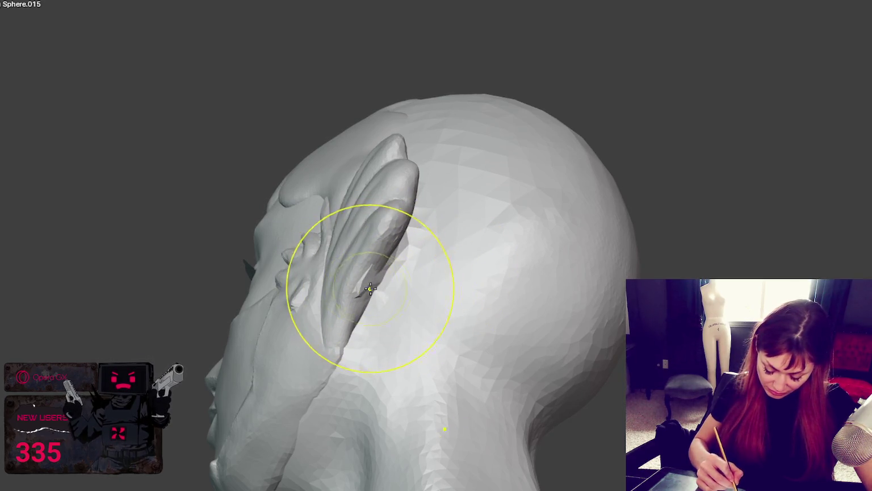
pyautogui.moveTo(385, 279); pyautogui.dragTo(386, 214, button='middle')
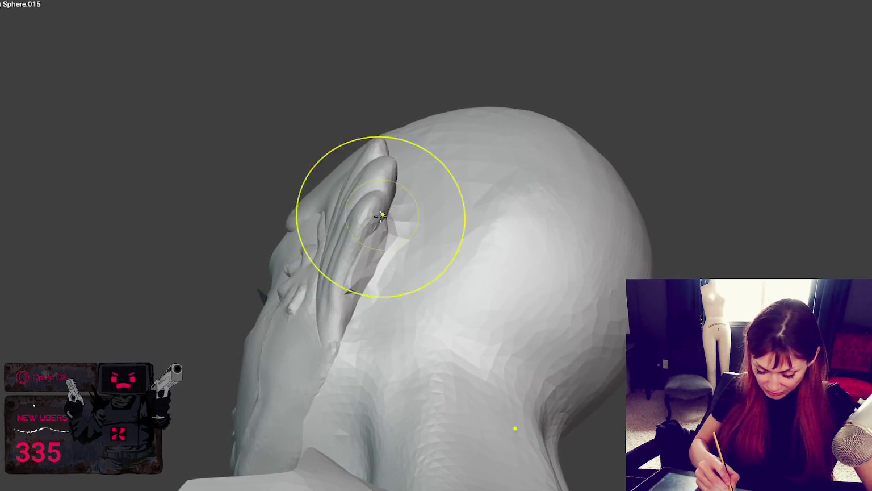
pyautogui.moveTo(421, 237); pyautogui.dragTo(387, 200)
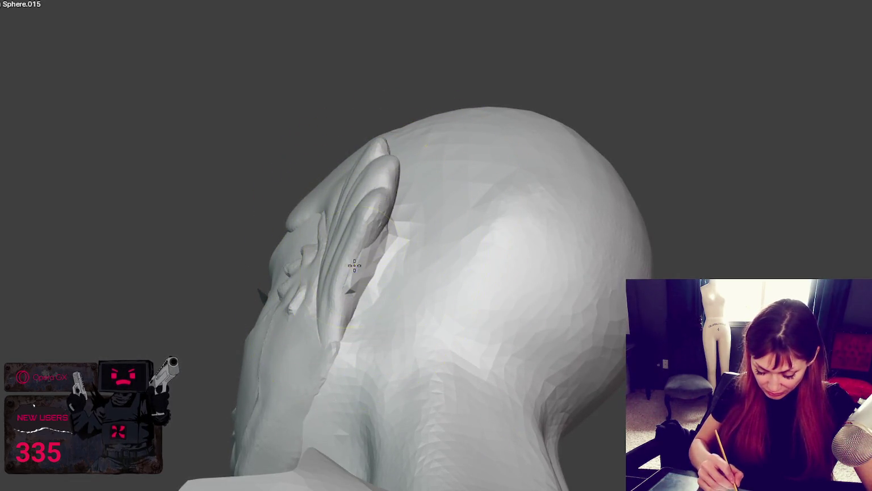
pyautogui.moveTo(350, 282); pyautogui.dragTo(418, 294, button='middle')
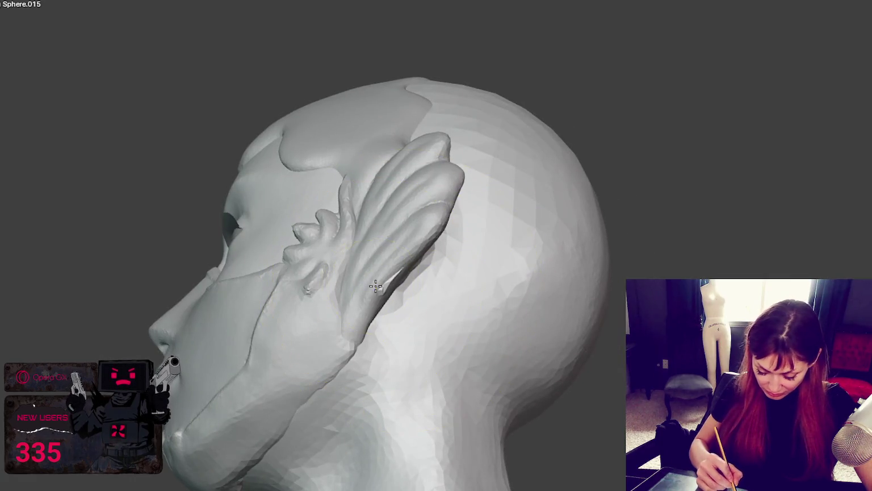
pyautogui.moveTo(380, 272)
pyautogui.mouseDown(button='middle')
pyautogui.moveTo(405, 369)
pyautogui.moveTo(510, 335)
pyautogui.moveTo(590, 288)
pyautogui.mouseUp(button='middle')
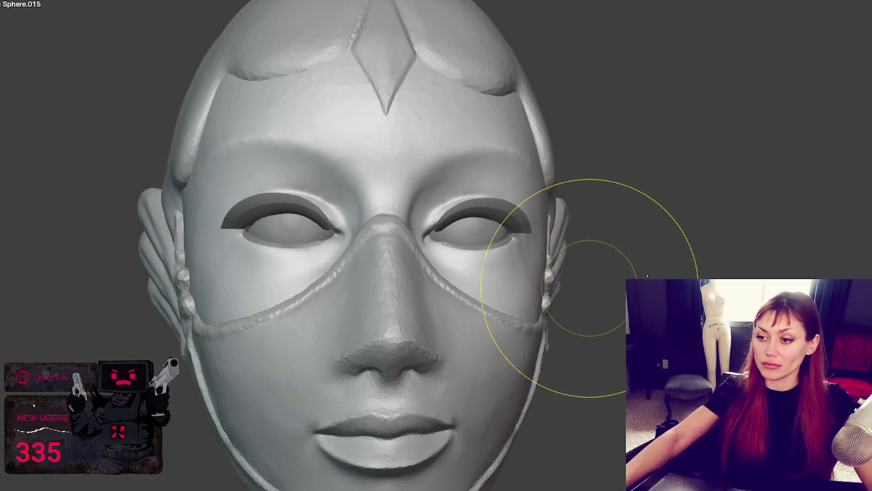
pyautogui.scroll(-5, 541, 250)
pyautogui.moveTo(541, 224)
pyautogui.mouseDown(button='middle')
pyautogui.moveTo(584, 228)
pyautogui.moveTo(578, 198)
pyautogui.mouseUp(button='middle')
pyautogui.scroll(3, 583, 207)
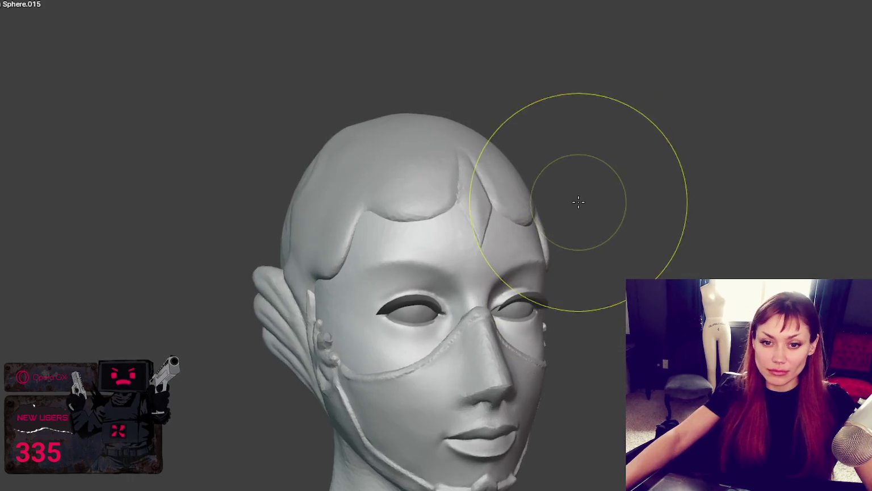
pyautogui.scroll(5, 578, 198)
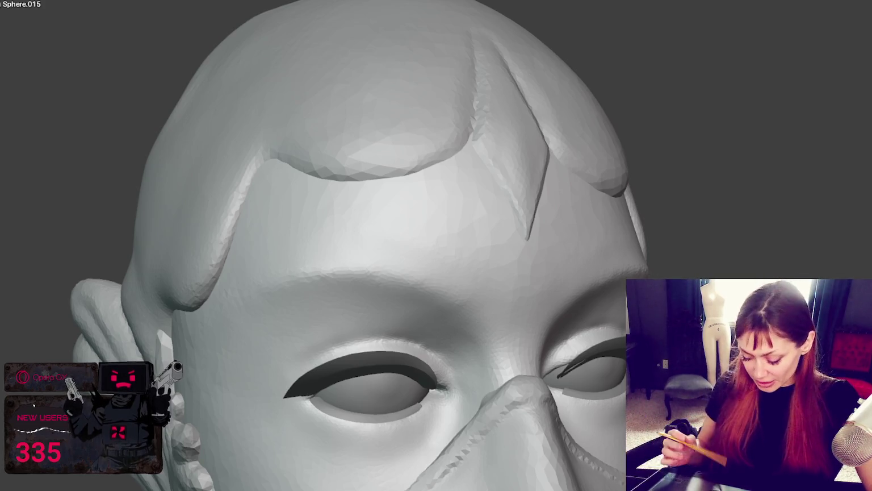
pyautogui.moveTo(648, 215); pyautogui.dragTo(707, 228, button='middle')
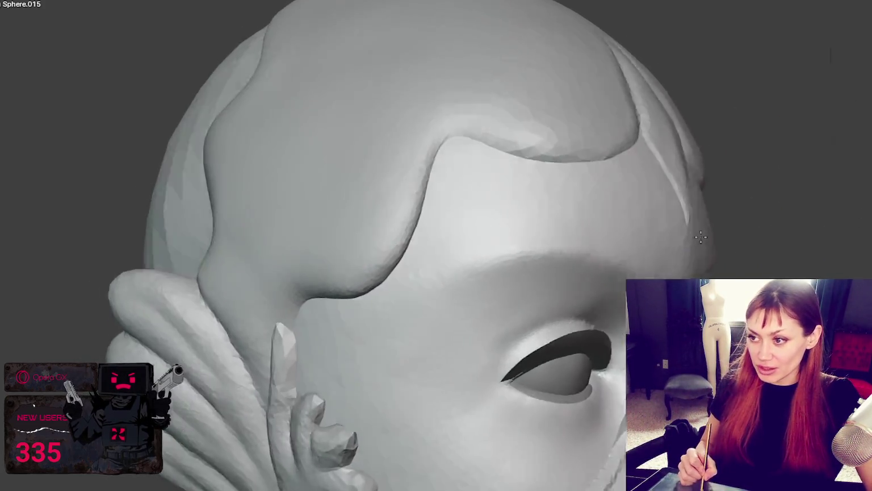
pyautogui.moveTo(790, 187); pyautogui.dragTo(790, 187, button='middle')
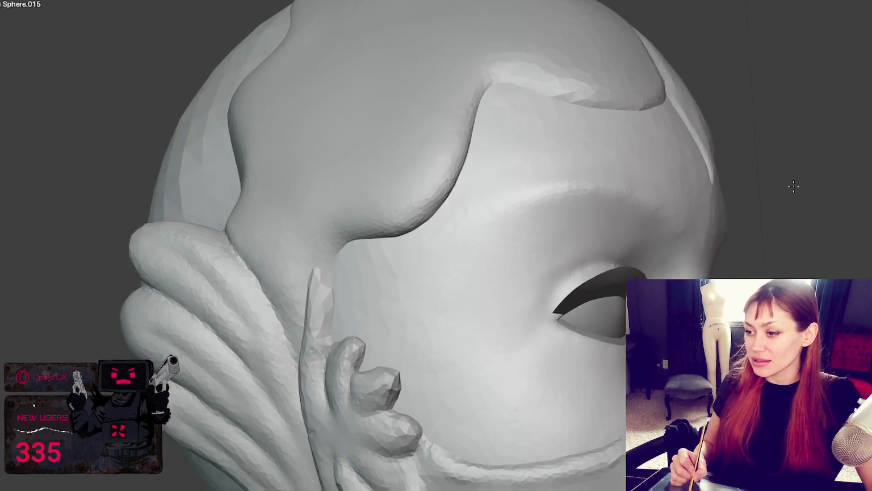
pyautogui.moveTo(710, 341)
pyautogui.mouseDown(button='middle')
pyautogui.moveTo(741, 321)
pyautogui.moveTo(710, 318)
pyautogui.moveTo(676, 295)
pyautogui.moveTo(565, 341)
pyautogui.mouseUp(button='middle')
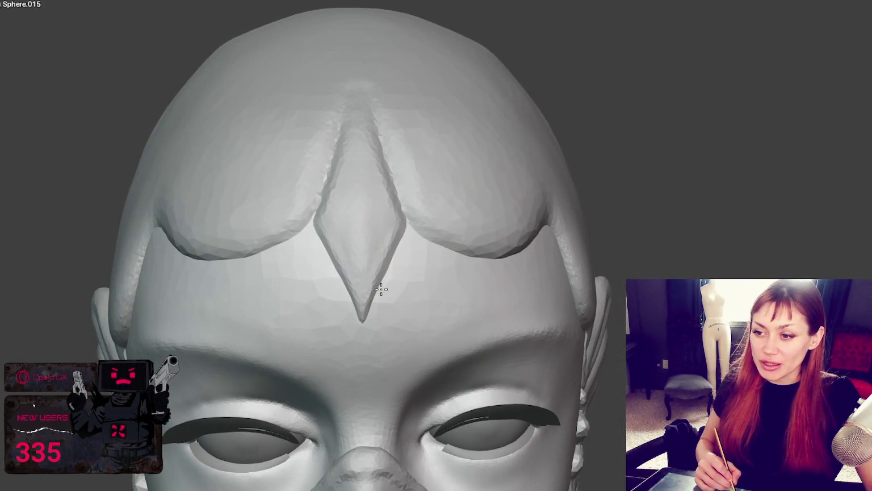
pyautogui.moveTo(381, 289); pyautogui.dragTo(461, 288, button='middle')
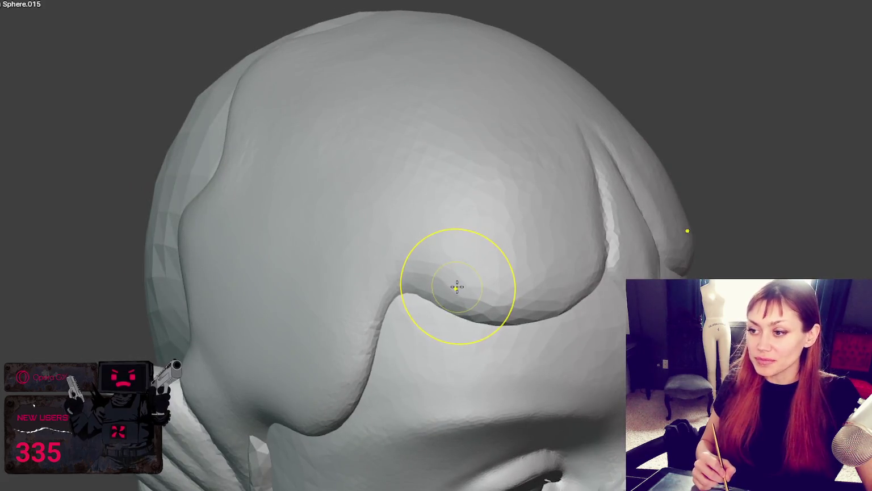
pyautogui.moveTo(470, 281); pyautogui.dragTo(443, 257)
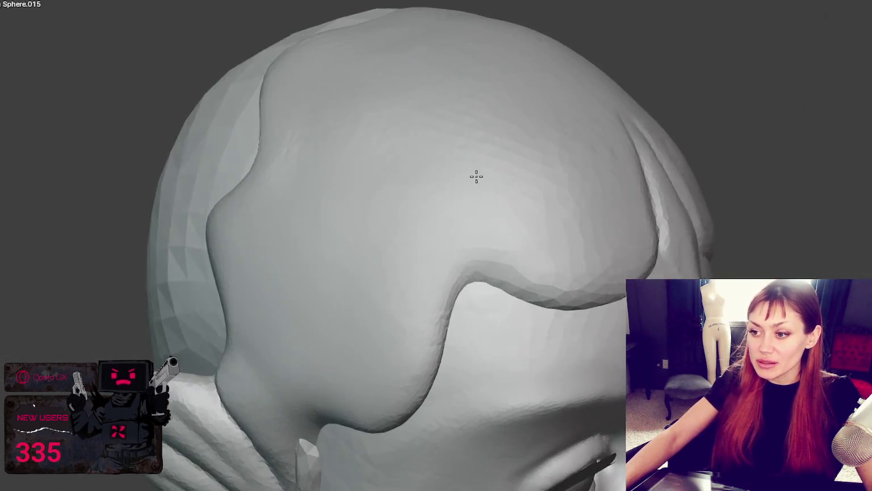
# Reshape the hair cap edge over the left brow, toggling wireframe and back to Solid
pyautogui.moveTo(475, 175); pyautogui.dragTo(450, 179, button='middle')
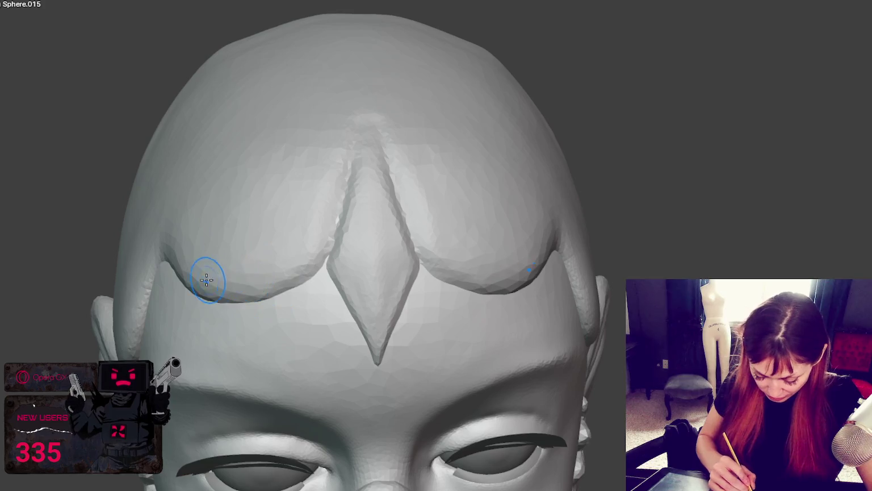
pyautogui.moveTo(209, 282); pyautogui.dragTo(301, 265)
pyautogui.hotkey('shift', 'z')
pyautogui.press('z')
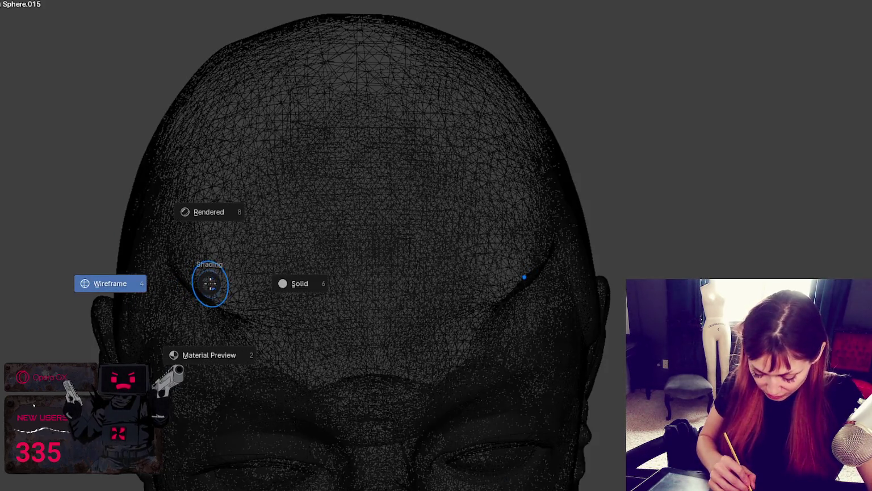
pyautogui.click(273, 283)
pyautogui.press('z')
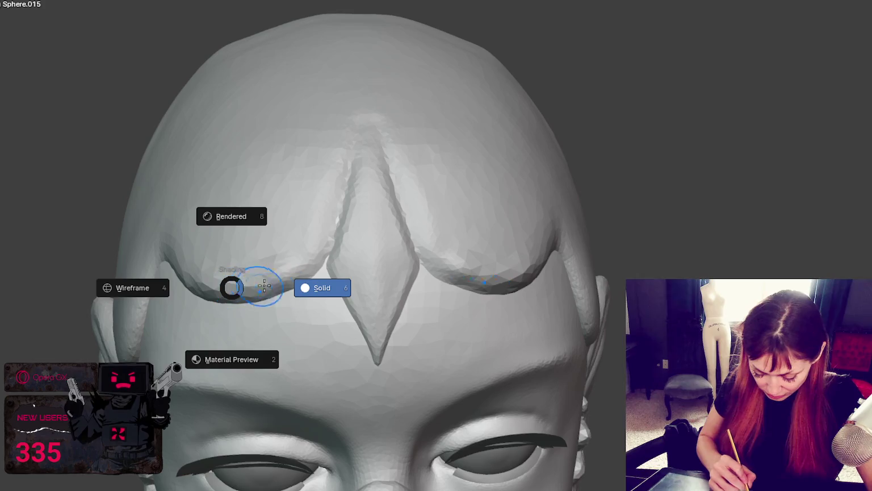
# Sweep the hair cap edge toward the forehead diamond and reshape its lower edge
pyautogui.moveTo(218, 278)
pyautogui.mouseDown()
pyautogui.moveTo(272, 282)
pyautogui.moveTo(309, 251)
pyautogui.mouseUp()
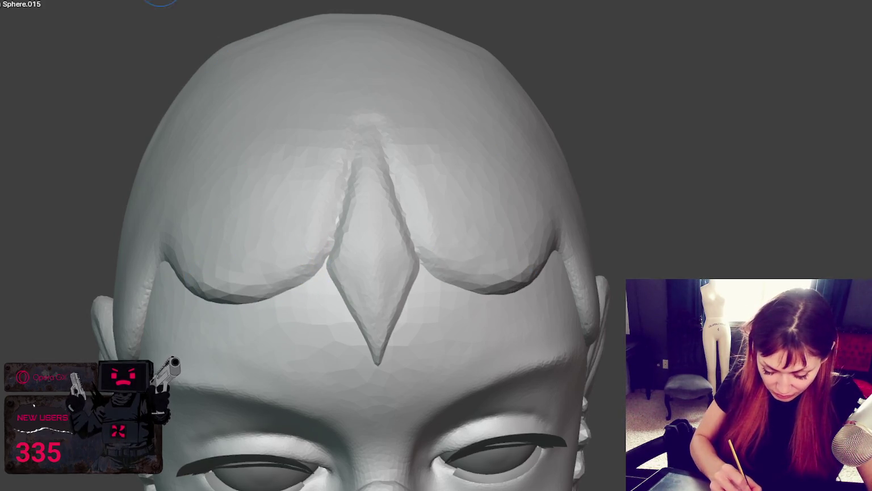
pyautogui.moveTo(160, 1); pyautogui.dragTo(370, 249, button='middle')
pyautogui.moveTo(311, 438)
pyautogui.mouseDown()
pyautogui.moveTo(390, 428)
pyautogui.moveTo(382, 428)
pyautogui.moveTo(431, 327)
pyautogui.moveTo(347, 425)
pyautogui.moveTo(464, 409)
pyautogui.moveTo(427, 426)
pyautogui.mouseUp()
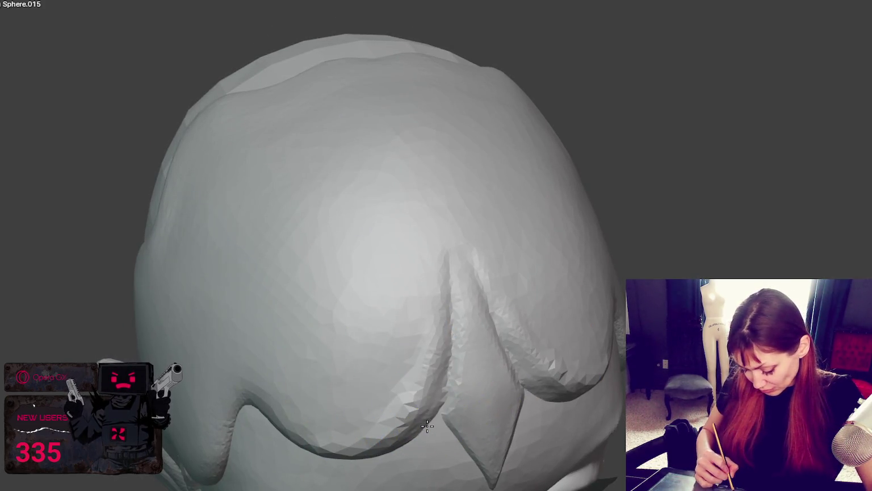
# Smooth away the small knob on the hair crest and refine the hair cap's lower bulge
pyautogui.moveTo(415, 443)
pyautogui.mouseDown(button='middle')
pyautogui.moveTo(390, 341)
pyautogui.moveTo(414, 338)
pyautogui.moveTo(302, 342)
pyautogui.moveTo(366, 301)
pyautogui.moveTo(367, 335)
pyautogui.moveTo(394, 323)
pyautogui.mouseUp(button='middle')
pyautogui.scroll(-5, 354, 335)
pyautogui.scroll(5, 310, 339)
pyautogui.scroll(3, 366, 335)
pyautogui.scroll(2, 370, 325)
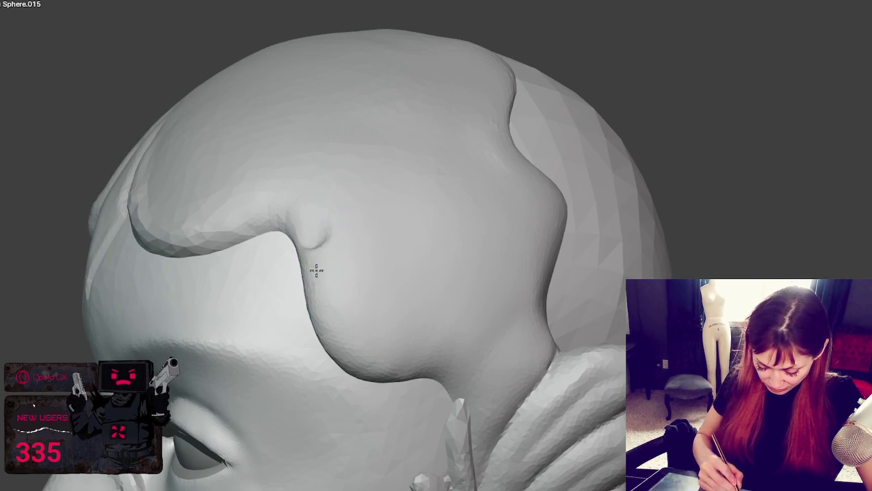
pyautogui.keyDown('shift'); pyautogui.moveTo(313, 249); pyautogui.dragTo(307, 235); pyautogui.keyUp('shift')
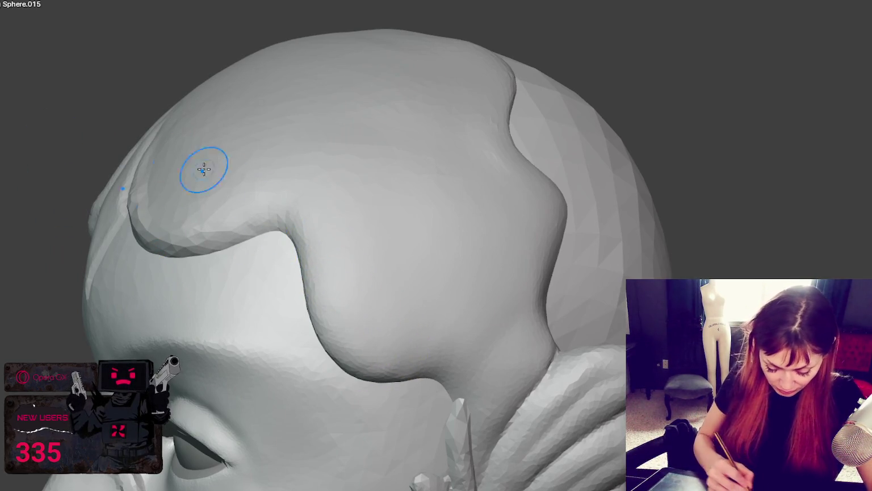
pyautogui.moveTo(376, 341)
pyautogui.keyDown('shift'); pyautogui.mouseDown()
pyautogui.moveTo(383, 356)
pyautogui.moveTo(437, 356)
pyautogui.moveTo(446, 306)
pyautogui.moveTo(416, 335)
pyautogui.moveTo(407, 330)
pyautogui.moveTo(404, 313)
pyautogui.moveTo(425, 316)
pyautogui.moveTo(477, 388)
pyautogui.mouseUp(); pyautogui.keyUp('shift')
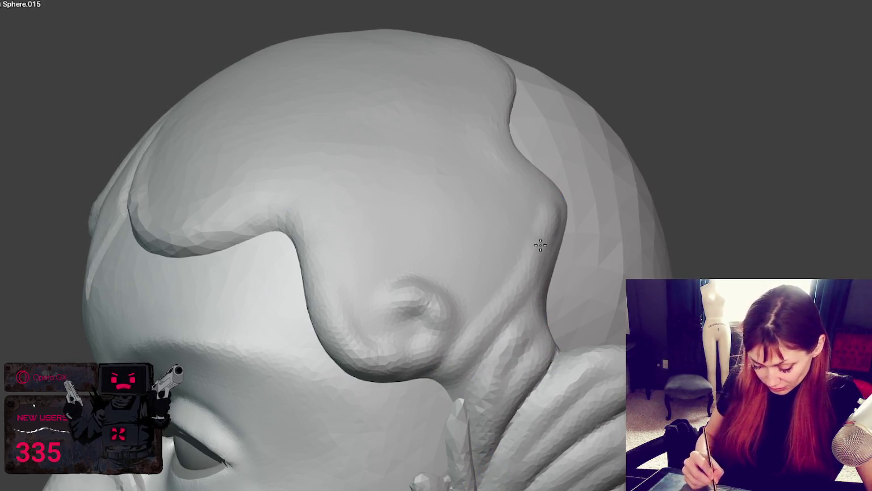
# Sculpt a spiral curl near the temple and define the ridge beside the ear fin
pyautogui.moveTo(533, 278); pyautogui.dragTo(522, 253, button='middle')
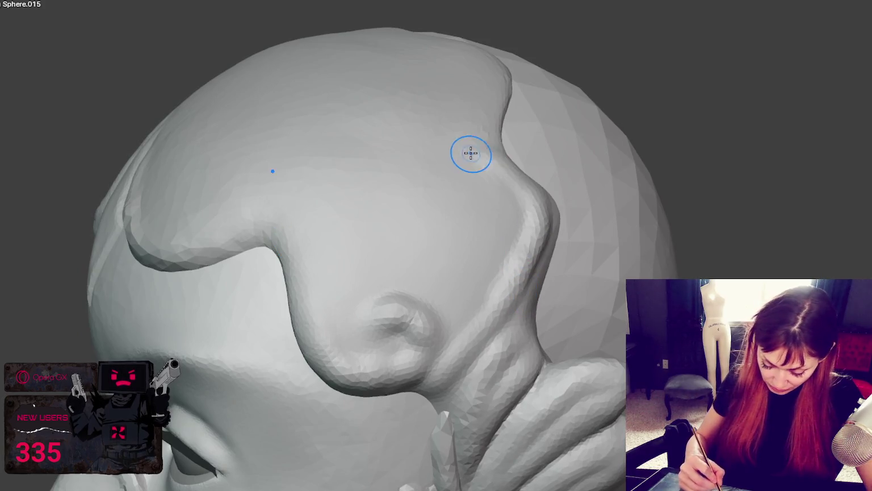
pyautogui.moveTo(499, 166)
pyautogui.mouseDown()
pyautogui.moveTo(483, 230)
pyautogui.moveTo(493, 230)
pyautogui.moveTo(510, 175)
pyautogui.mouseUp()
pyautogui.moveTo(510, 175)
pyautogui.mouseDown(button='middle')
pyautogui.moveTo(534, 266)
pyautogui.moveTo(493, 181)
pyautogui.mouseUp(button='middle')
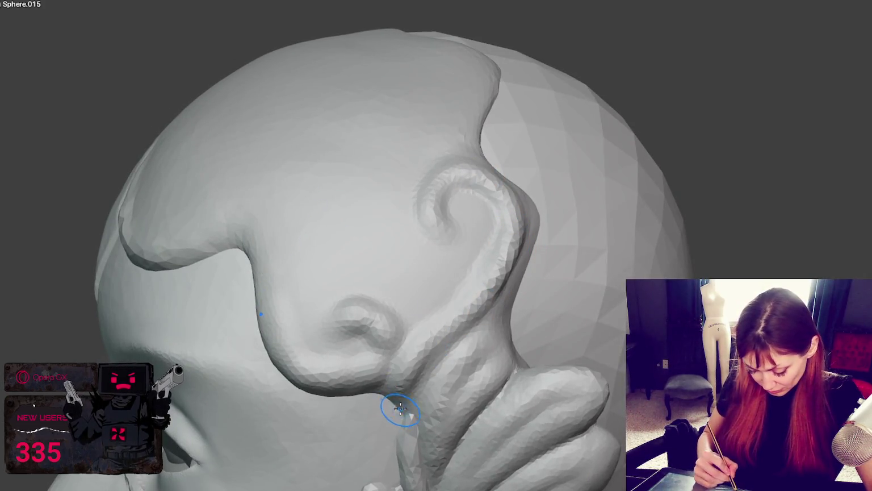
pyautogui.moveTo(413, 401); pyautogui.dragTo(504, 311)
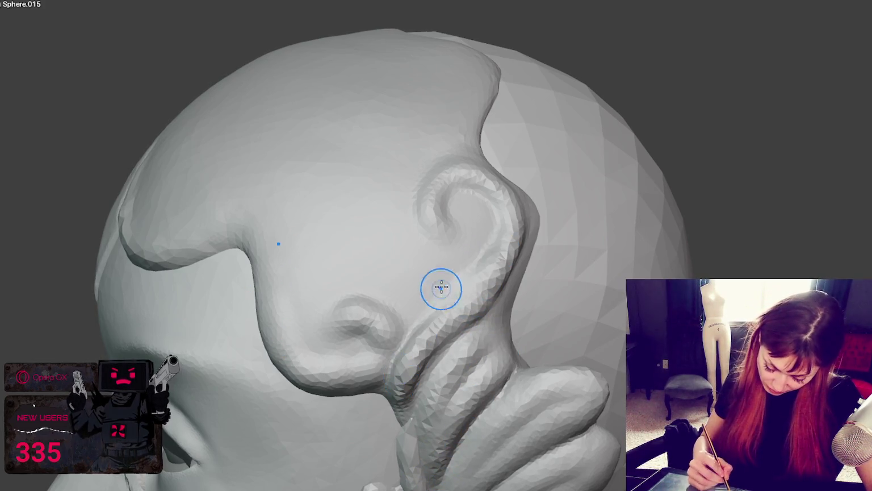
pyautogui.moveTo(442, 286); pyautogui.dragTo(574, 322, button='middle')
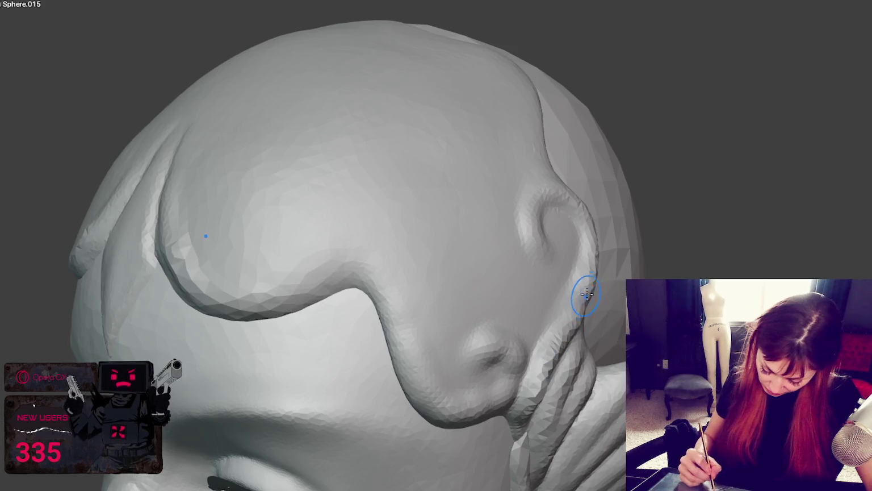
pyautogui.scroll(-5, 587, 284)
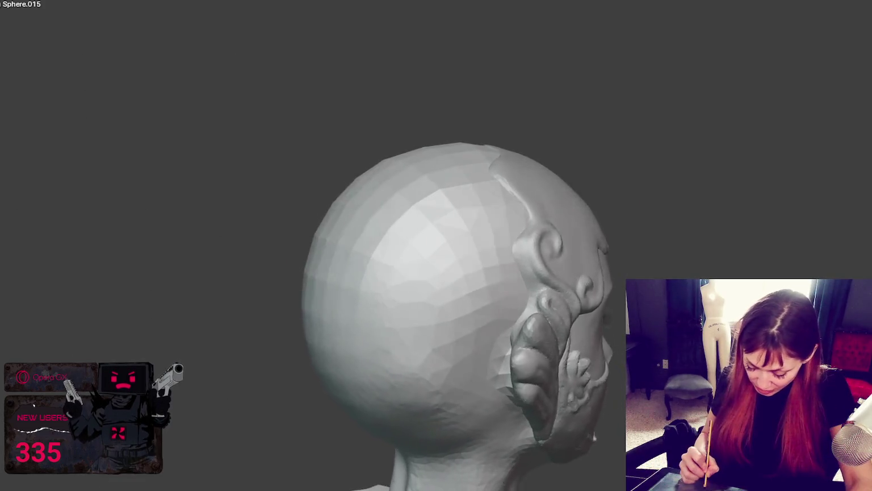
# Orbit around the back of the head to the ear fin and build a rounded bulge on it
pyautogui.moveTo(587, 284); pyautogui.dragTo(556, 295, button='middle')
pyautogui.scroll(3, 619, 308)
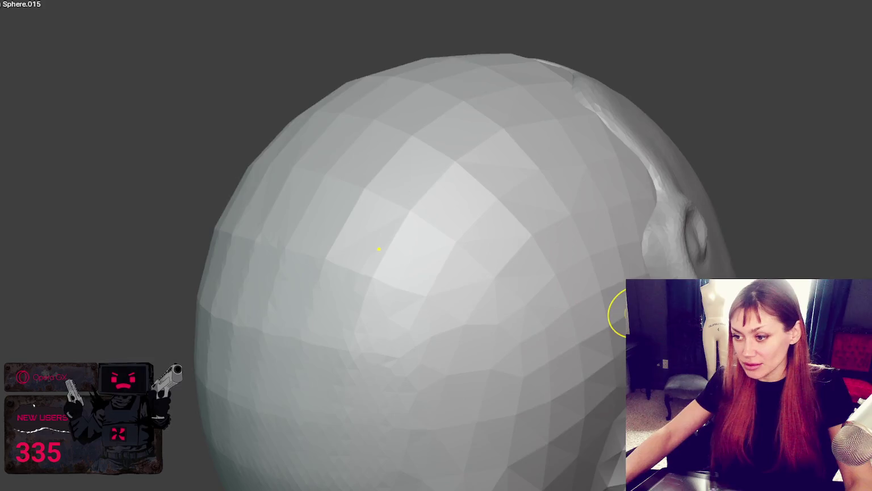
pyautogui.scroll(3, 619, 308)
pyautogui.moveTo(584, 292); pyautogui.dragTo(617, 289, button='middle')
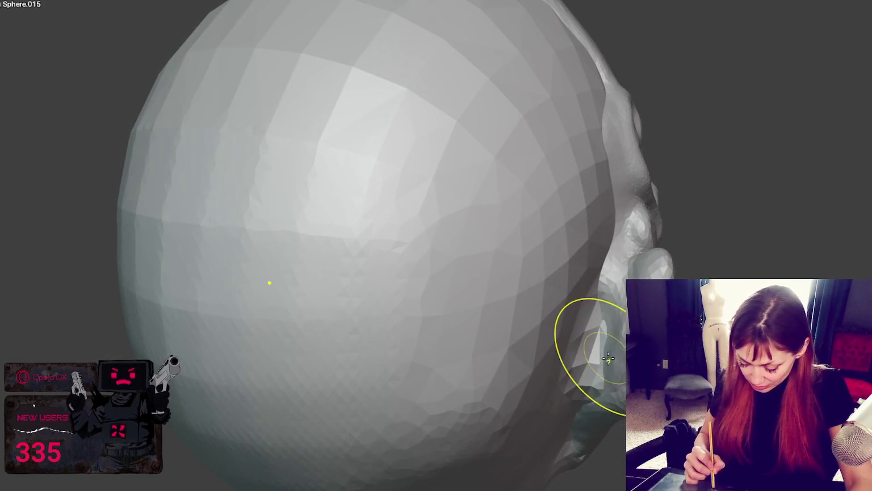
pyautogui.moveTo(553, 356)
pyautogui.mouseDown(button='middle')
pyautogui.moveTo(574, 389)
pyautogui.moveTo(608, 344)
pyautogui.mouseUp(button='middle')
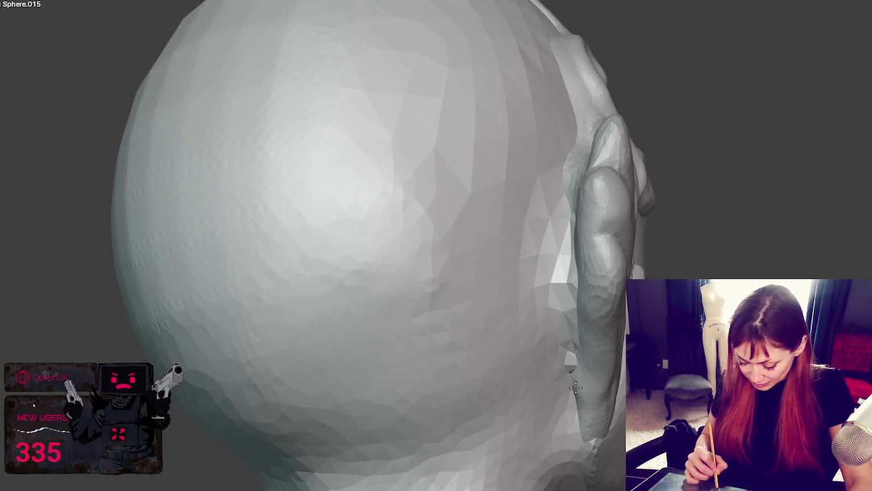
pyautogui.moveTo(575, 372); pyautogui.dragTo(608, 375, button='middle')
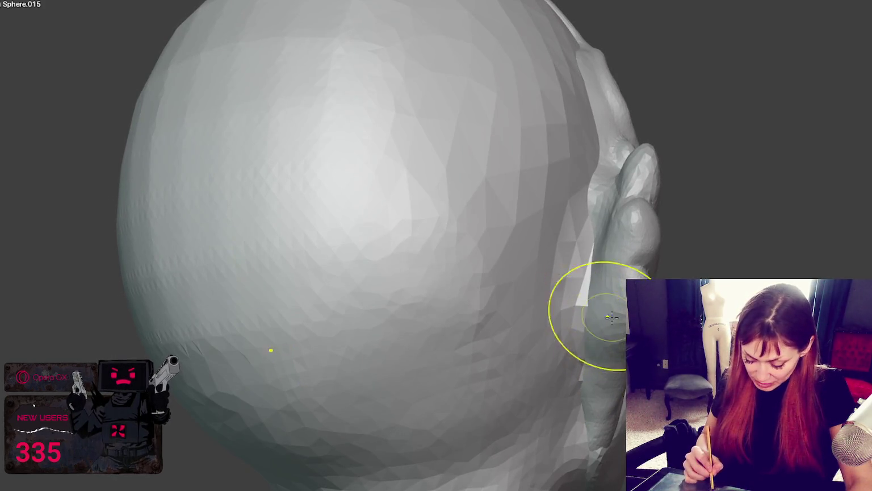
pyautogui.moveTo(611, 316); pyautogui.dragTo(616, 345, button='middle')
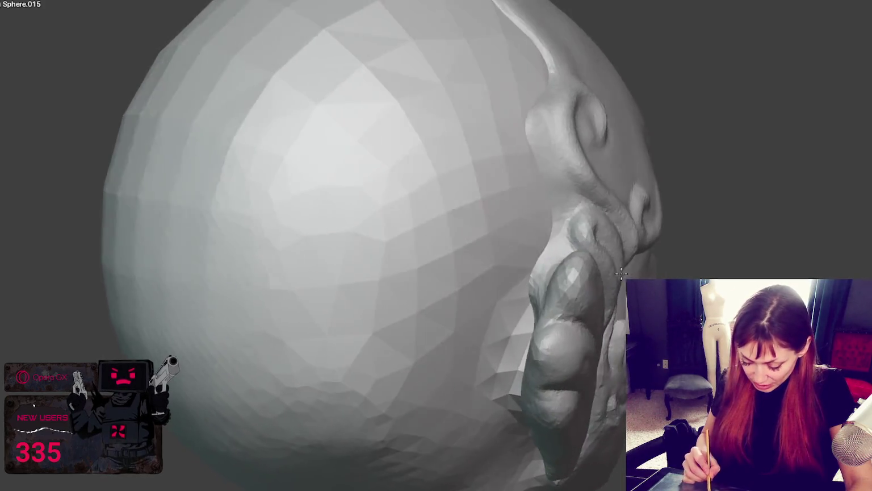
pyautogui.moveTo(627, 278); pyautogui.dragTo(561, 301, button='middle')
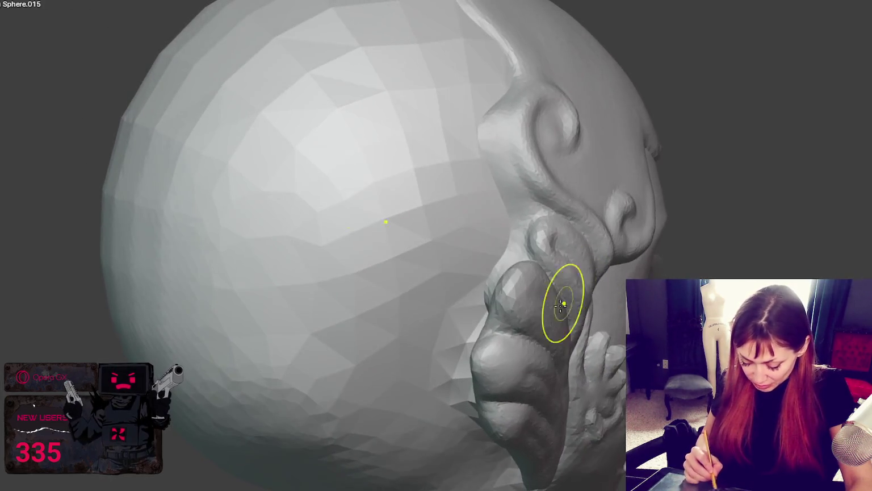
pyautogui.moveTo(477, 385); pyautogui.dragTo(461, 356, button='middle')
pyautogui.moveTo(302, 292)
pyautogui.mouseDown(button='middle')
pyautogui.moveTo(355, 279)
pyautogui.moveTo(204, 298)
pyautogui.moveTo(233, 271)
pyautogui.moveTo(264, 265)
pyautogui.moveTo(194, 261)
pyautogui.moveTo(248, 251)
pyautogui.moveTo(608, 282)
pyautogui.moveTo(600, 288)
pyautogui.mouseUp(button='middle')
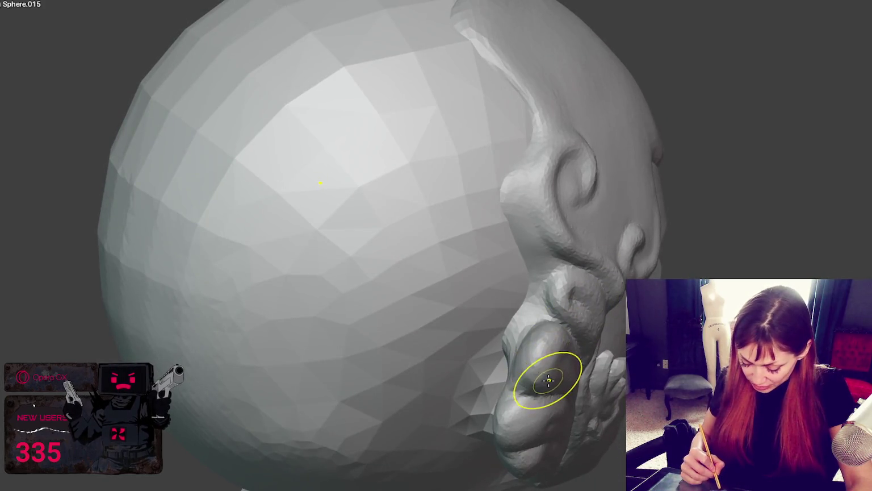
pyautogui.moveTo(515, 399)
pyautogui.mouseDown(button='middle')
pyautogui.moveTo(587, 404)
pyautogui.moveTo(552, 381)
pyautogui.mouseUp(button='middle')
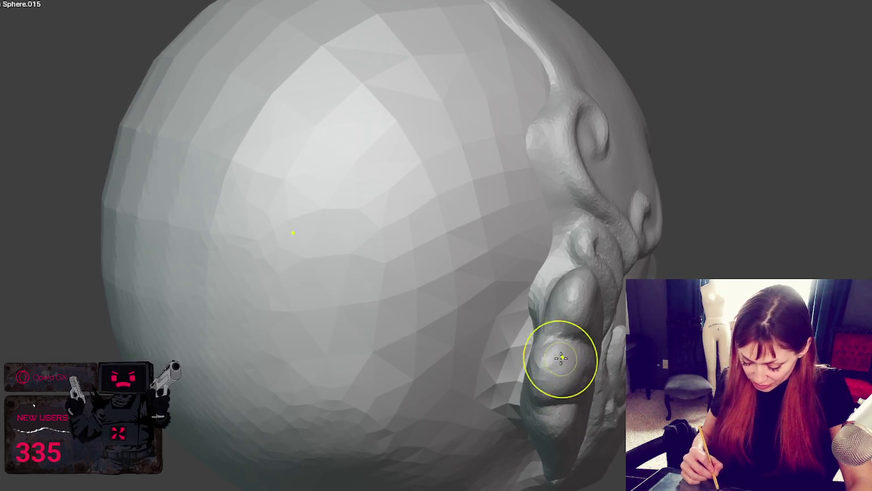
pyautogui.moveTo(564, 351); pyautogui.dragTo(569, 356, button='middle')
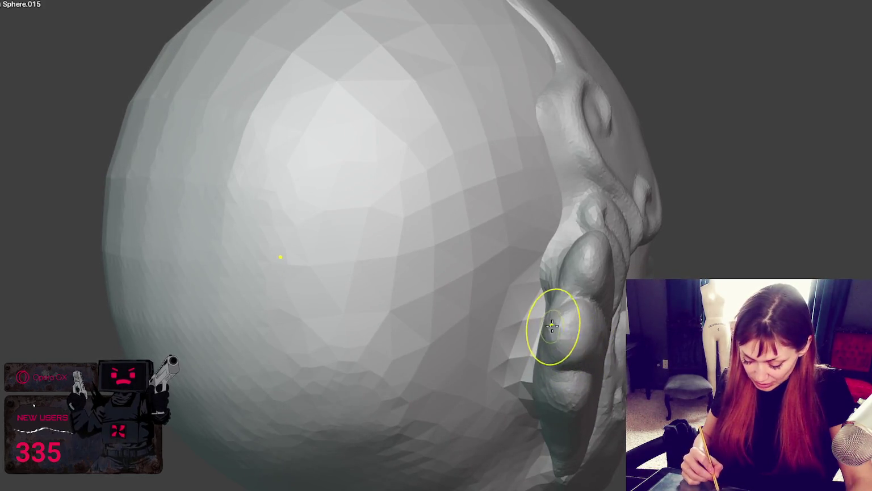
pyautogui.moveTo(565, 299); pyautogui.dragTo(582, 325)
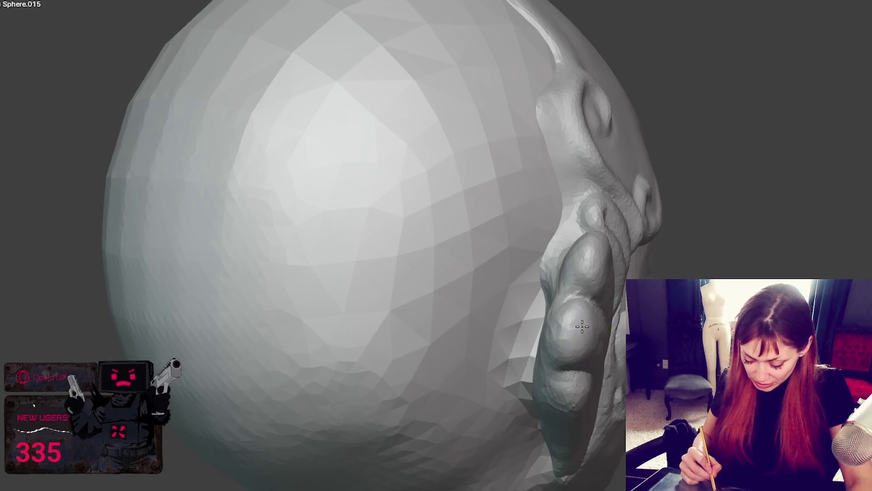
pyautogui.moveTo(607, 293)
pyautogui.mouseDown(button='middle')
pyautogui.moveTo(578, 341)
pyautogui.moveTo(505, 331)
pyautogui.moveTo(497, 312)
pyautogui.mouseUp(button='middle')
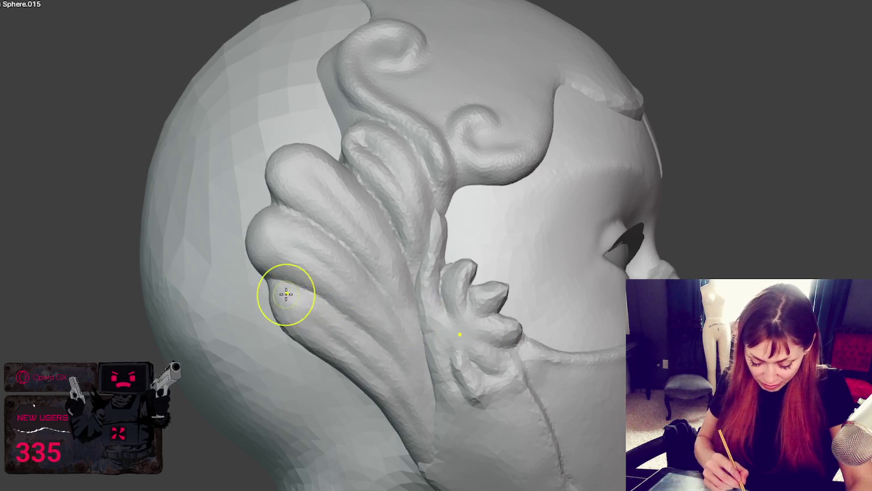
pyautogui.moveTo(302, 291); pyautogui.dragTo(312, 282, button='middle')
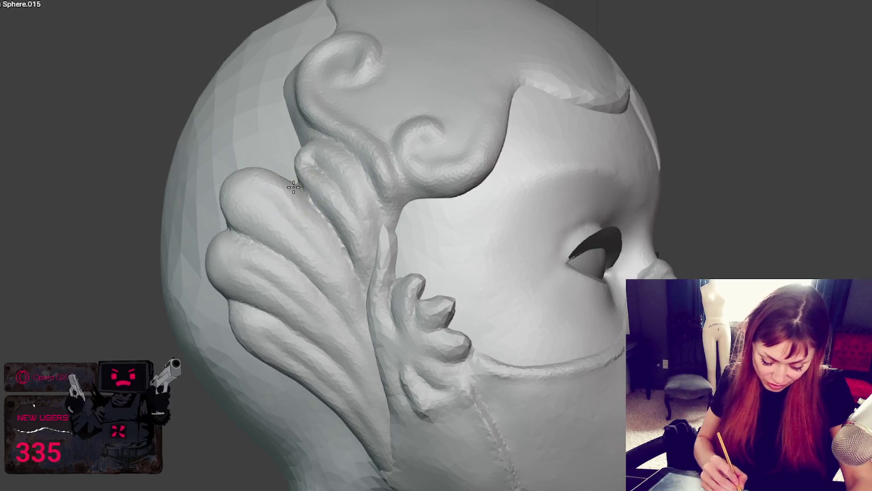
pyautogui.moveTo(293, 187); pyautogui.dragTo(303, 201, button='middle')
pyautogui.moveTo(249, 250)
pyautogui.mouseDown(button='middle')
pyautogui.moveTo(240, 261)
pyautogui.moveTo(288, 237)
pyautogui.moveTo(274, 263)
pyautogui.mouseUp(button='middle')
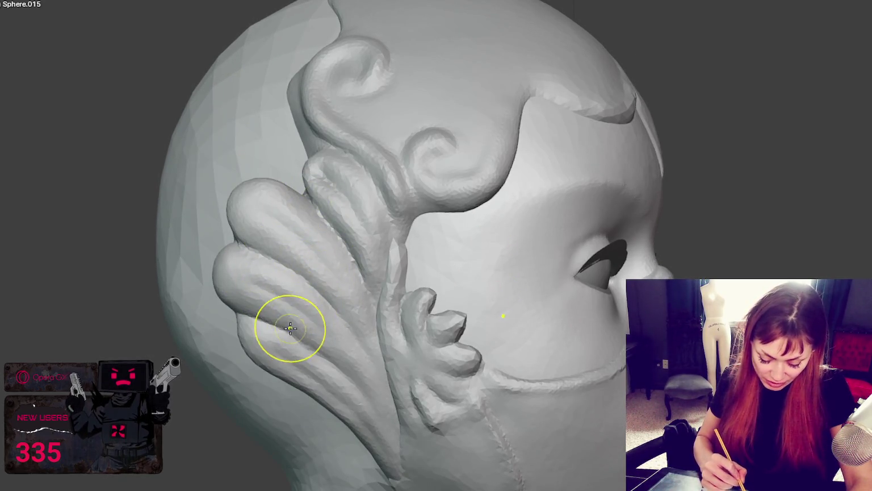
pyautogui.moveTo(286, 331); pyautogui.dragTo(315, 308, button='middle')
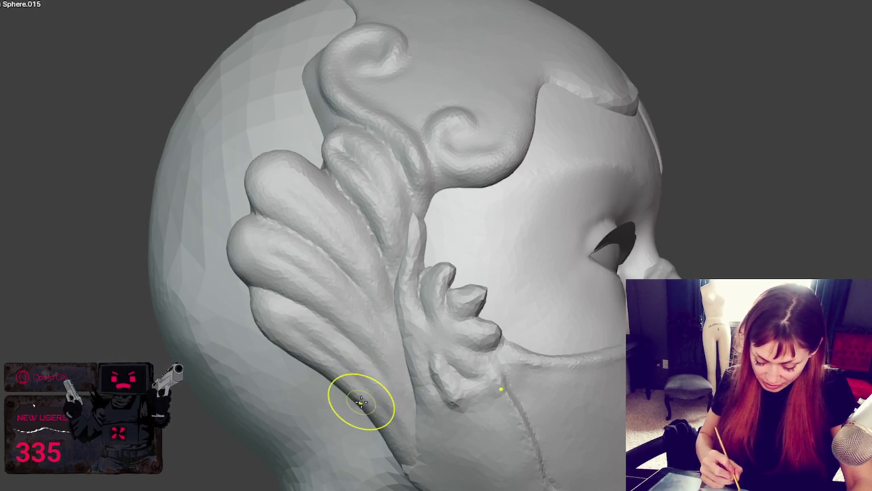
pyautogui.moveTo(351, 400); pyautogui.dragTo(390, 312, button='middle')
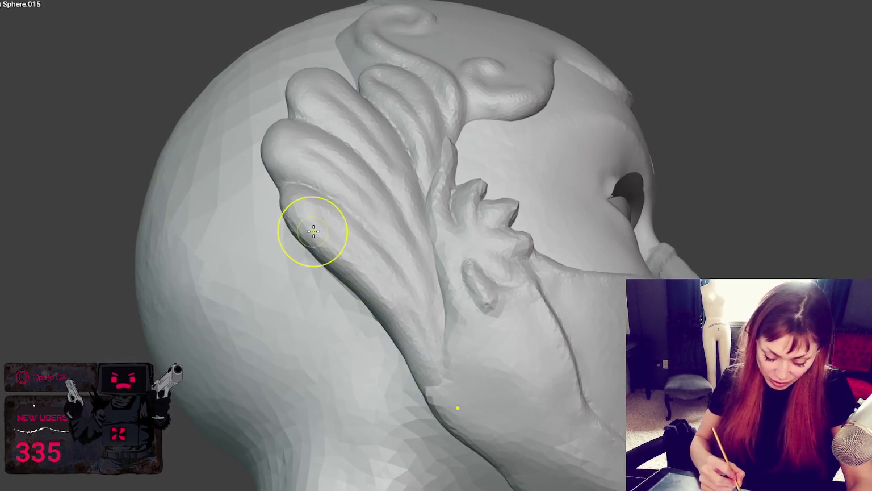
pyautogui.scroll(3, 315, 229)
# Zoom in on the ear fins and sculpt along one fin's ridge
pyautogui.scroll(2, 381, 269)
pyautogui.scroll(-4, 381, 268)
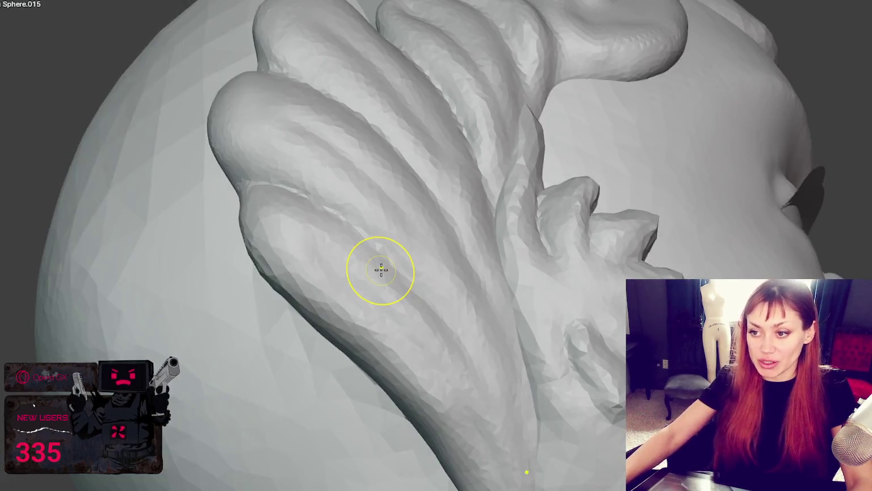
pyautogui.scroll(1, 392, 275)
pyautogui.scroll(2, 420, 260)
pyautogui.moveTo(420, 260)
pyautogui.mouseDown()
pyautogui.moveTo(422, 286)
pyautogui.moveTo(405, 250)
pyautogui.moveTo(547, 479)
pyautogui.mouseUp()
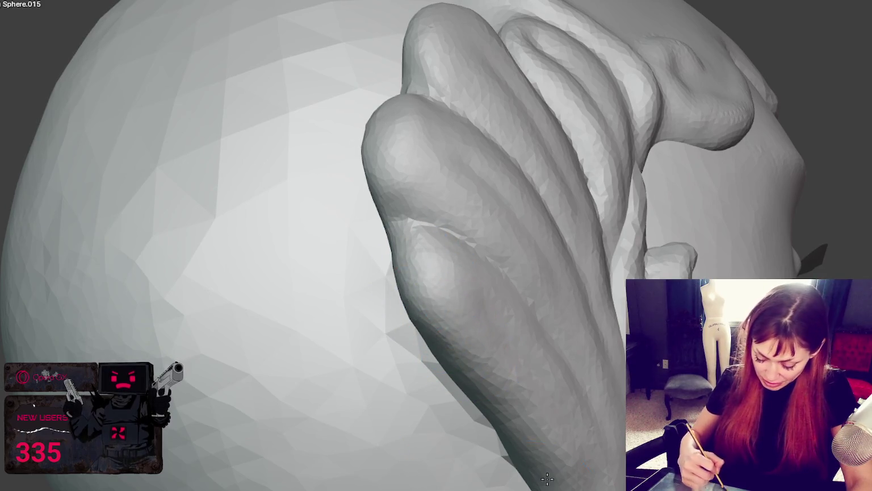
# Orbit around the head to inspect the finger-like fins from several angles
pyautogui.moveTo(520, 432)
pyautogui.mouseDown(button='middle')
pyautogui.moveTo(596, 467)
pyautogui.moveTo(535, 444)
pyautogui.mouseUp(button='middle')
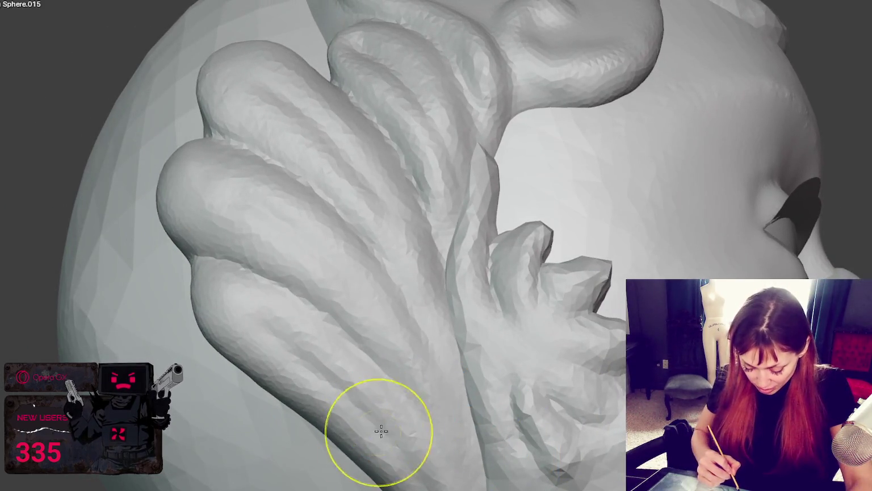
pyautogui.moveTo(388, 432)
pyautogui.mouseDown(button='middle')
pyautogui.moveTo(382, 442)
pyautogui.moveTo(343, 407)
pyautogui.moveTo(214, 350)
pyautogui.mouseUp(button='middle')
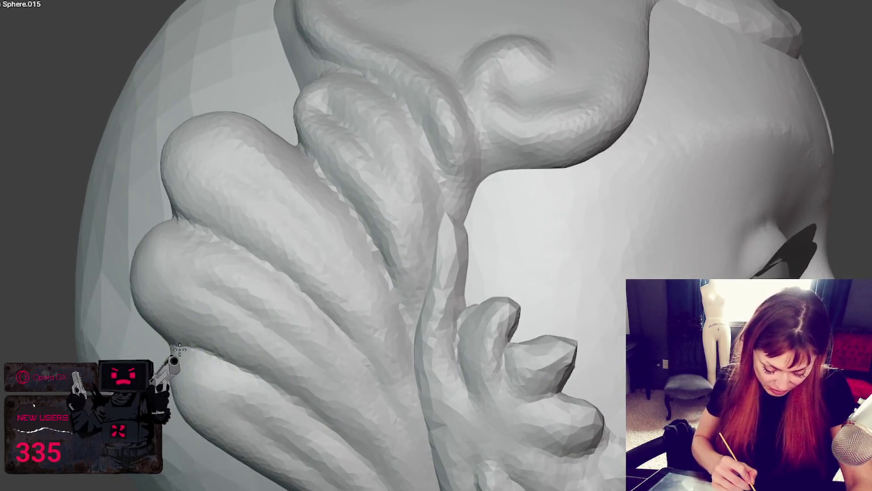
pyautogui.moveTo(258, 361)
pyautogui.mouseDown(button='middle')
pyautogui.moveTo(294, 346)
pyautogui.moveTo(318, 308)
pyautogui.mouseUp(button='middle')
pyautogui.moveTo(393, 296); pyautogui.dragTo(607, 271, button='middle')
pyautogui.moveTo(765, 275)
pyautogui.mouseDown(button='middle')
pyautogui.moveTo(196, 402)
pyautogui.moveTo(349, 370)
pyautogui.moveTo(510, 385)
pyautogui.moveTo(615, 412)
pyautogui.mouseUp(button='middle')
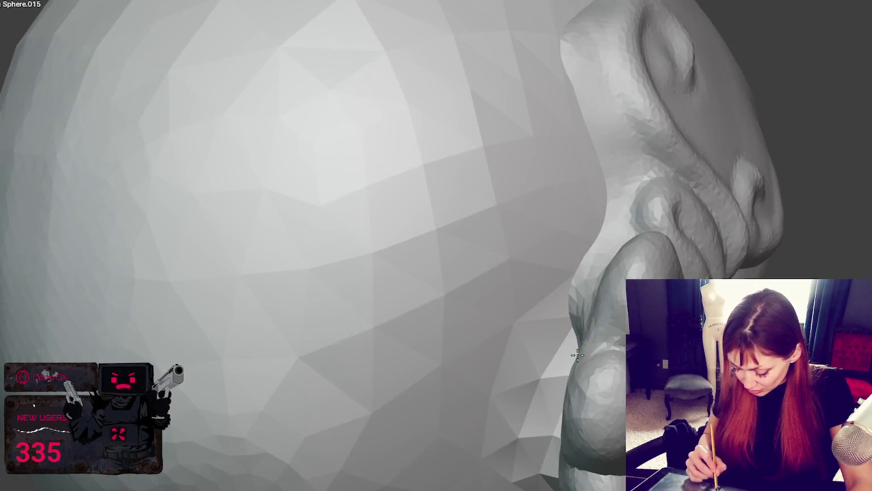
pyautogui.moveTo(578, 355); pyautogui.dragTo(215, 291, button='middle')
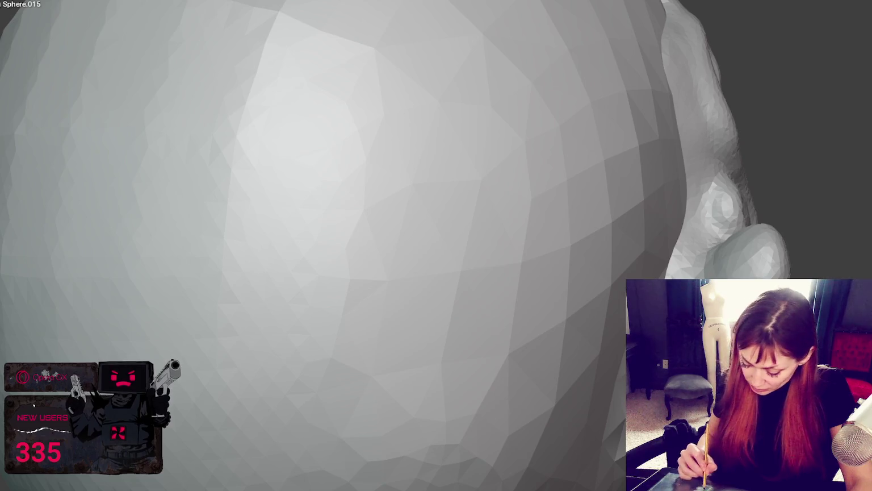
pyautogui.moveTo(318, 267); pyautogui.dragTo(235, 262, button='middle')
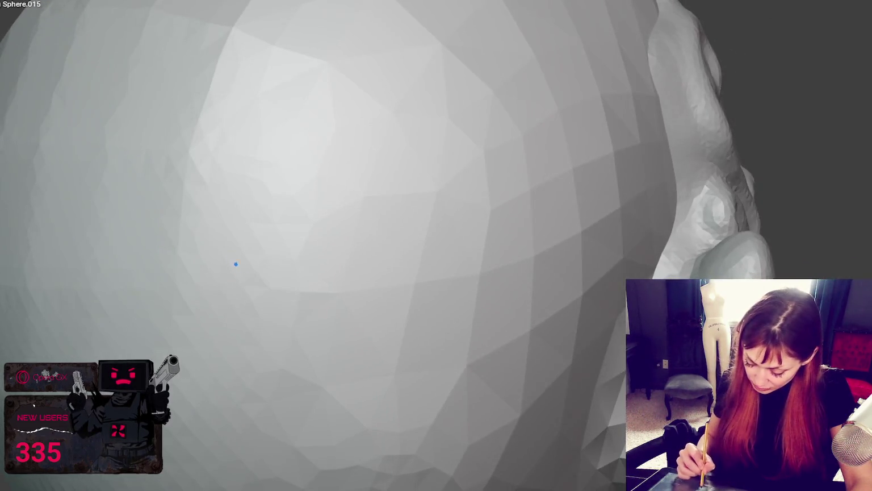
pyautogui.moveTo(341, 256); pyautogui.dragTo(267, 247, button='middle')
pyautogui.moveTo(364, 188); pyautogui.dragTo(398, 179, button='middle')
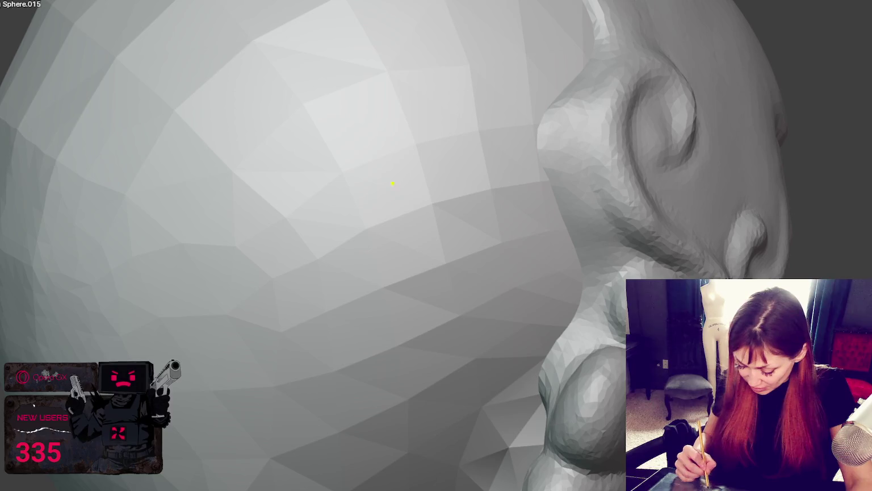
pyautogui.moveTo(348, 159); pyautogui.dragTo(287, 177, button='middle')
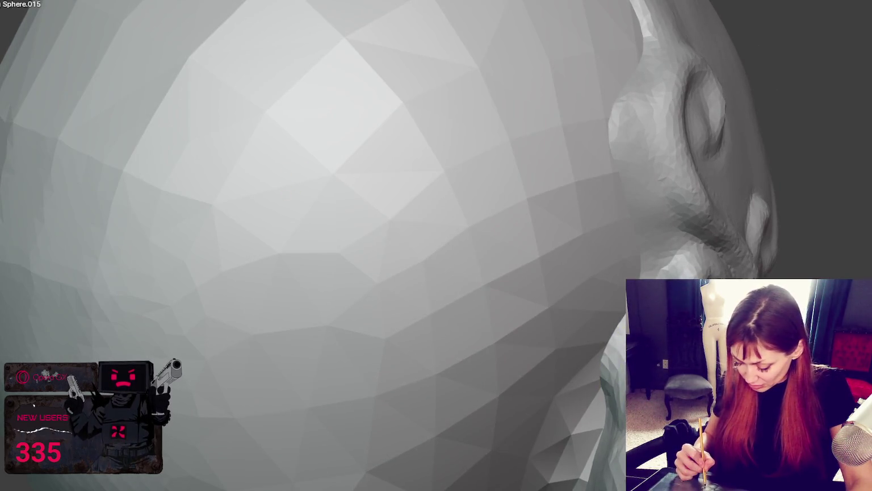
pyautogui.moveTo(398, 227); pyautogui.dragTo(375, 230, button='middle')
pyautogui.moveTo(328, 217); pyautogui.dragTo(304, 218, button='middle')
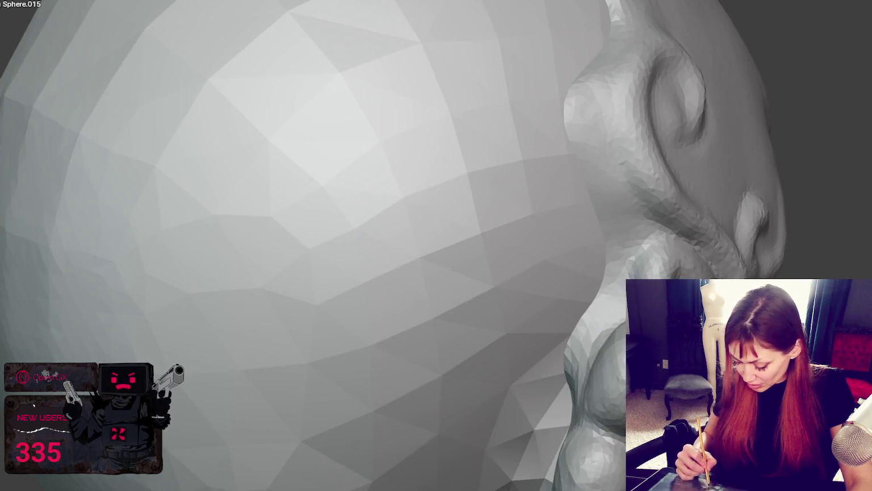
pyautogui.moveTo(392, 267)
pyautogui.mouseDown(button='middle')
pyautogui.moveTo(363, 271)
pyautogui.moveTo(467, 306)
pyautogui.mouseUp(button='middle')
pyautogui.moveTo(518, 362); pyautogui.dragTo(468, 341, button='middle')
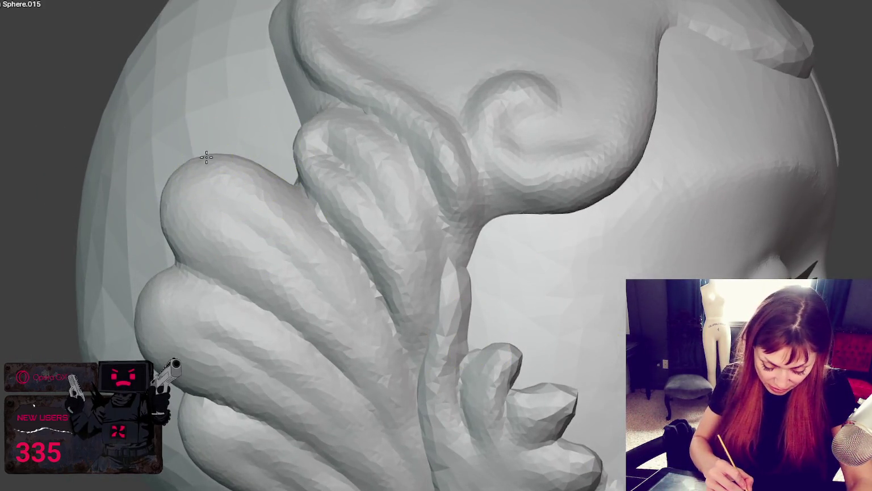
# Smooth the finger ridges beside the temple so the lobe tips become rounder
pyautogui.moveTo(152, 289); pyautogui.dragTo(170, 234, button='middle')
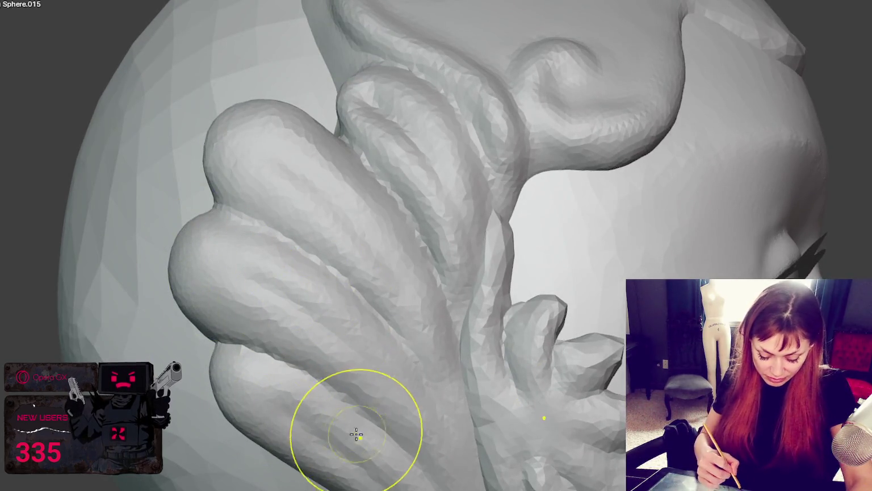
pyautogui.moveTo(432, 347); pyautogui.dragTo(318, 340, button='middle')
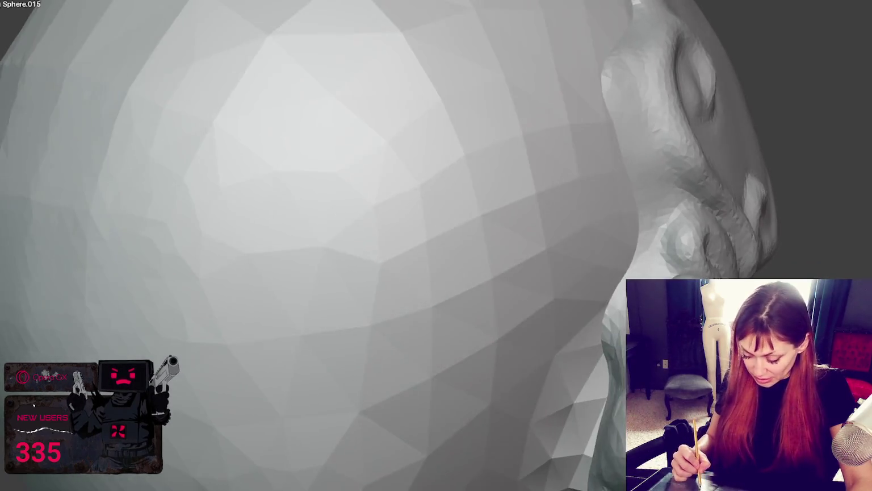
pyautogui.moveTo(642, 319)
pyautogui.mouseDown(button='middle')
pyautogui.moveTo(642, 288)
pyautogui.moveTo(554, 310)
pyautogui.moveTo(374, 284)
pyautogui.mouseUp(button='middle')
pyautogui.scroll(-5, 642, 288)
pyautogui.scroll(3, 373, 284)
pyautogui.moveTo(289, 274)
pyautogui.mouseDown()
pyautogui.moveTo(234, 277)
pyautogui.moveTo(293, 269)
pyautogui.mouseUp()
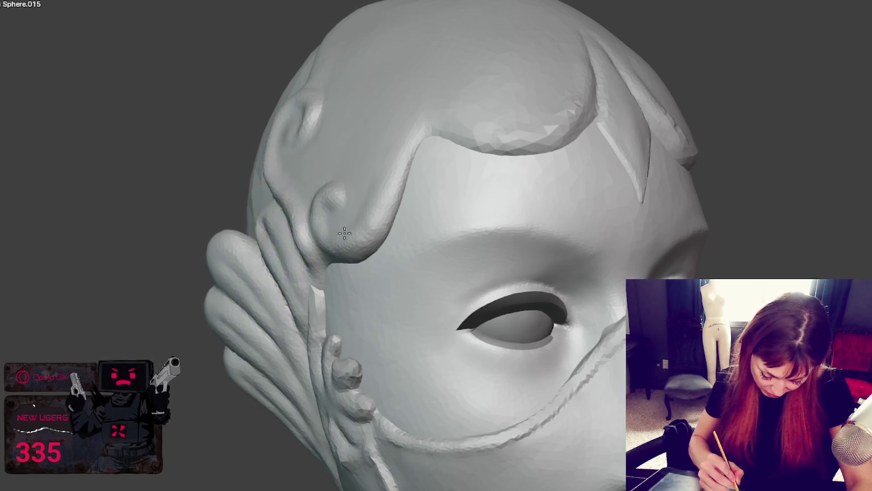
pyautogui.moveTo(282, 218); pyautogui.dragTo(499, 292, button='middle')
pyautogui.moveTo(536, 357)
pyautogui.mouseDown(button='middle')
pyautogui.moveTo(622, 335)
pyautogui.moveTo(648, 307)
pyautogui.mouseUp(button='middle')
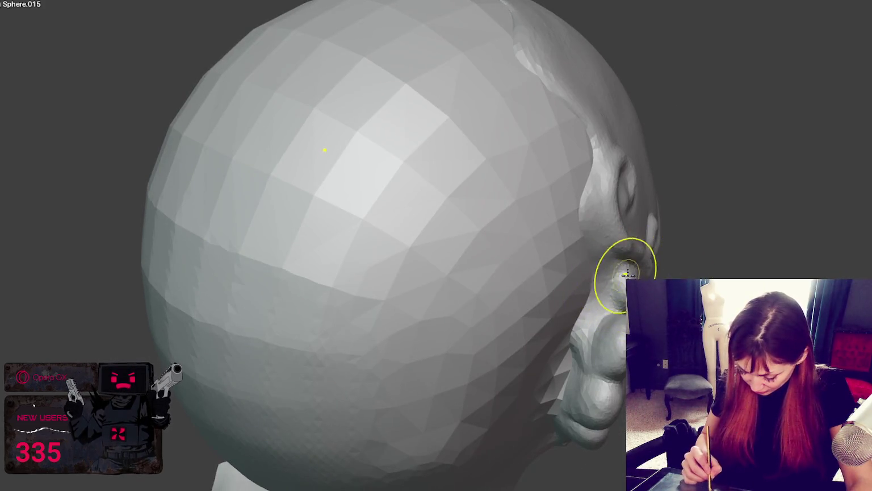
pyautogui.moveTo(623, 300)
pyautogui.mouseDown(button='middle')
pyautogui.moveTo(578, 269)
pyautogui.moveTo(636, 273)
pyautogui.moveTo(647, 309)
pyautogui.mouseUp(button='middle')
pyautogui.moveTo(624, 276)
pyautogui.mouseDown(button='middle')
pyautogui.moveTo(571, 354)
pyautogui.moveTo(571, 335)
pyautogui.moveTo(525, 284)
pyautogui.mouseUp(button='middle')
pyautogui.moveTo(452, 238)
pyautogui.mouseDown(button='middle')
pyautogui.moveTo(427, 247)
pyautogui.moveTo(421, 237)
pyautogui.moveTo(397, 242)
pyautogui.mouseUp(button='middle')
pyautogui.moveTo(237, 257)
pyautogui.mouseDown(button='middle')
pyautogui.moveTo(259, 335)
pyautogui.moveTo(532, 355)
pyautogui.moveTo(588, 348)
pyautogui.moveTo(478, 339)
pyautogui.moveTo(454, 357)
pyautogui.moveTo(321, 327)
pyautogui.mouseUp(button='middle')
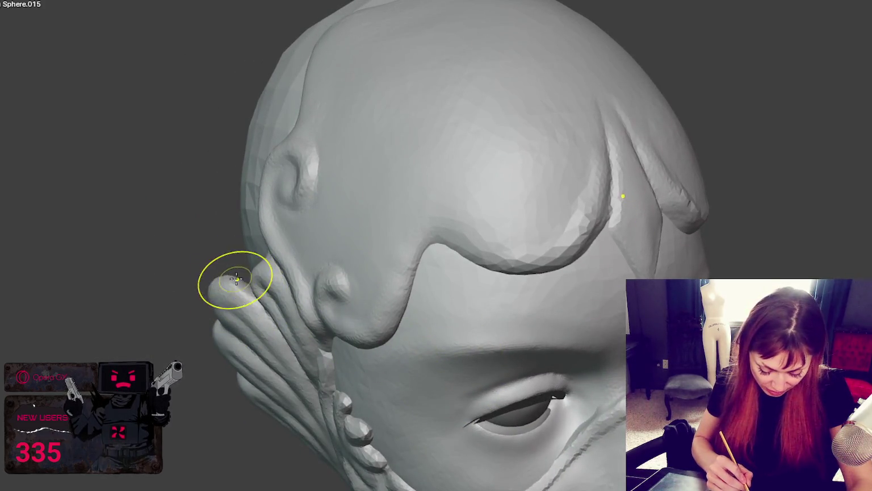
pyautogui.moveTo(249, 286); pyautogui.dragTo(253, 292, button='middle')
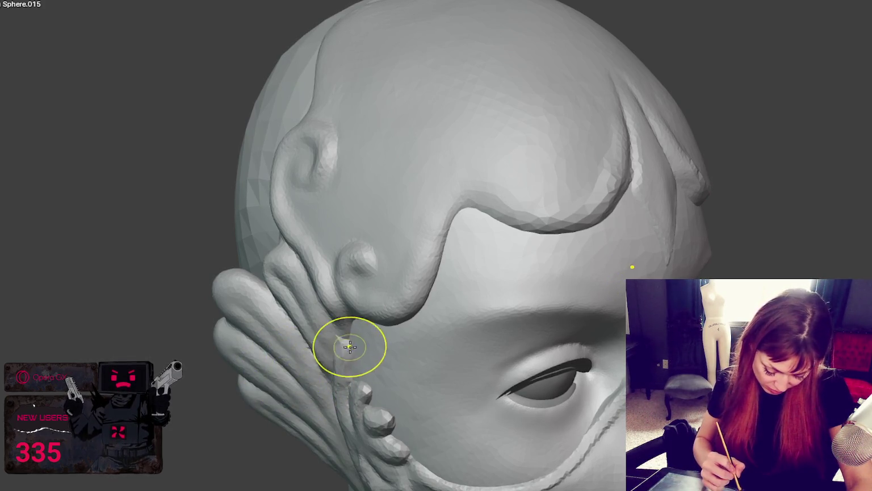
pyautogui.moveTo(302, 346)
pyautogui.mouseDown(button='middle')
pyautogui.moveTo(364, 331)
pyautogui.moveTo(408, 301)
pyautogui.mouseUp(button='middle')
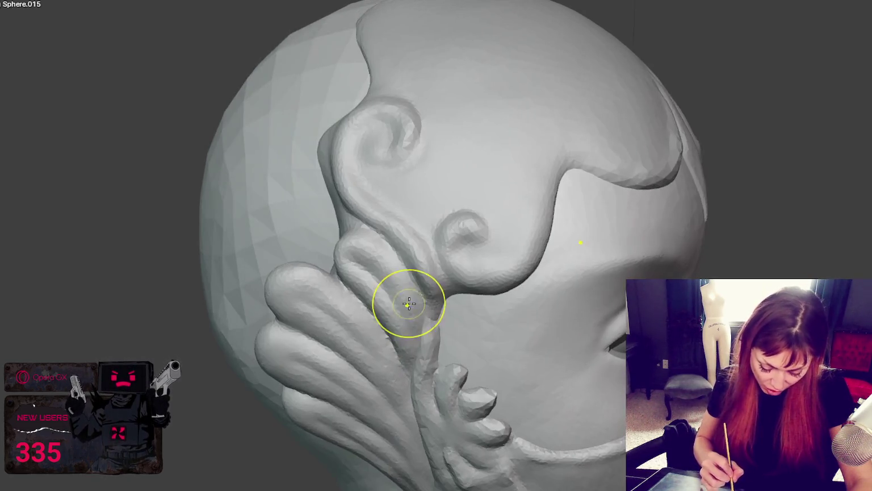